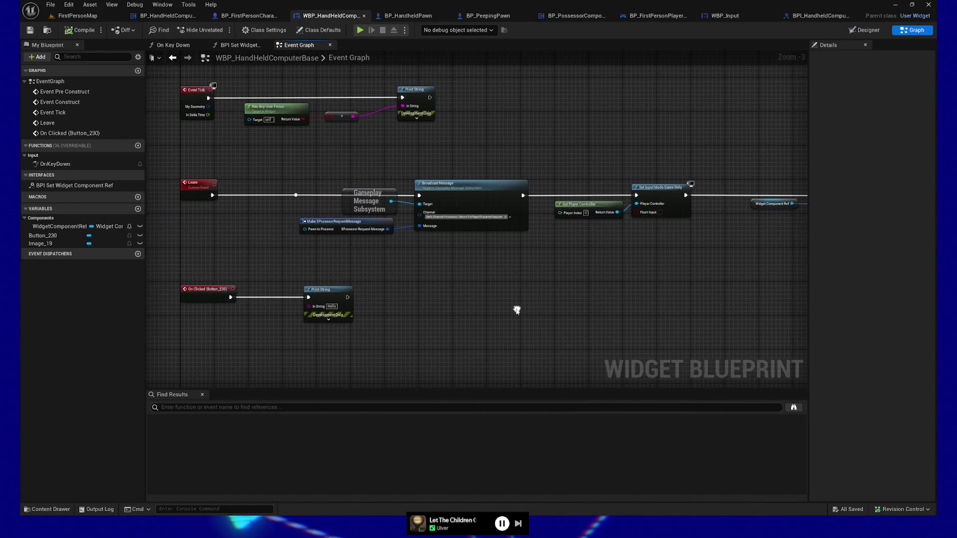
- Switch to BP_HandheldPawn and pan its Event Graph to the IA_Tab and possession nodes
left_click(406, 16)
mouse_move(455, 301)
left_mouse_down()
mouse_move(435, 158)
mouse_move(538, 179)
mouse_move(510, 202)
left_mouse_up()
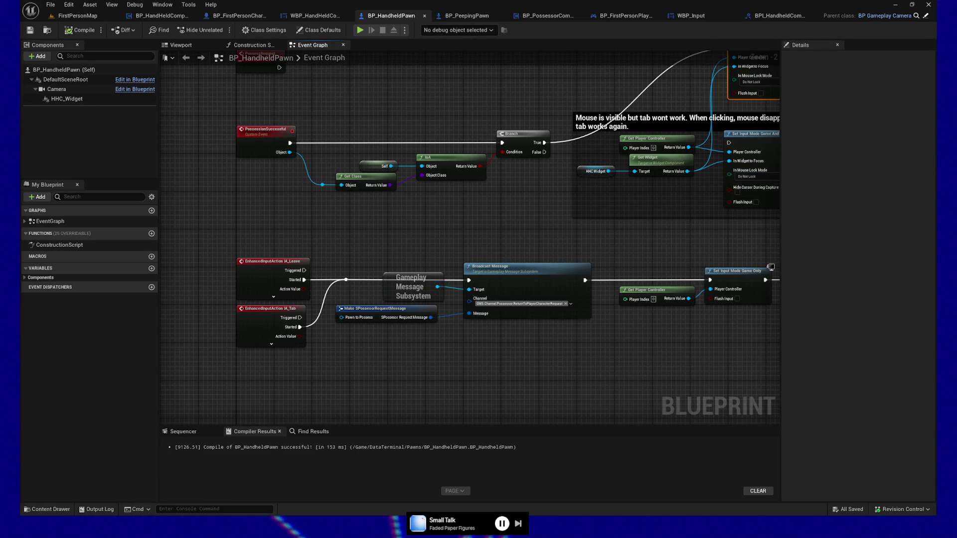
right_click(305, 385)
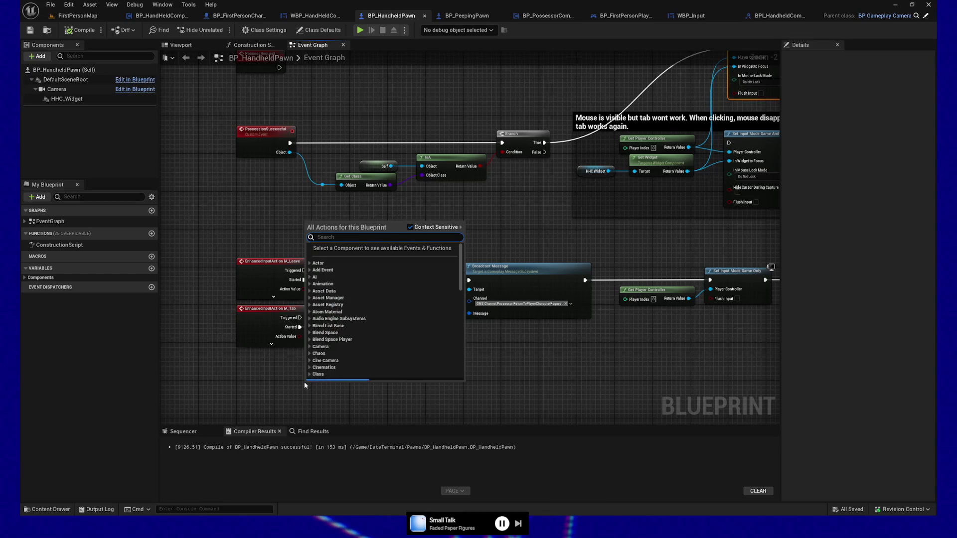
type("click")
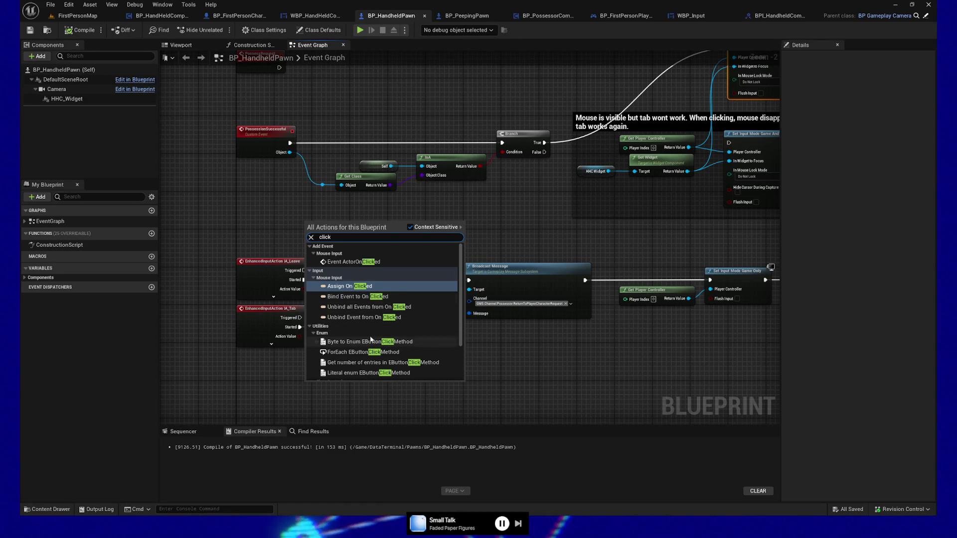
scroll(373, 338, "down", 3)
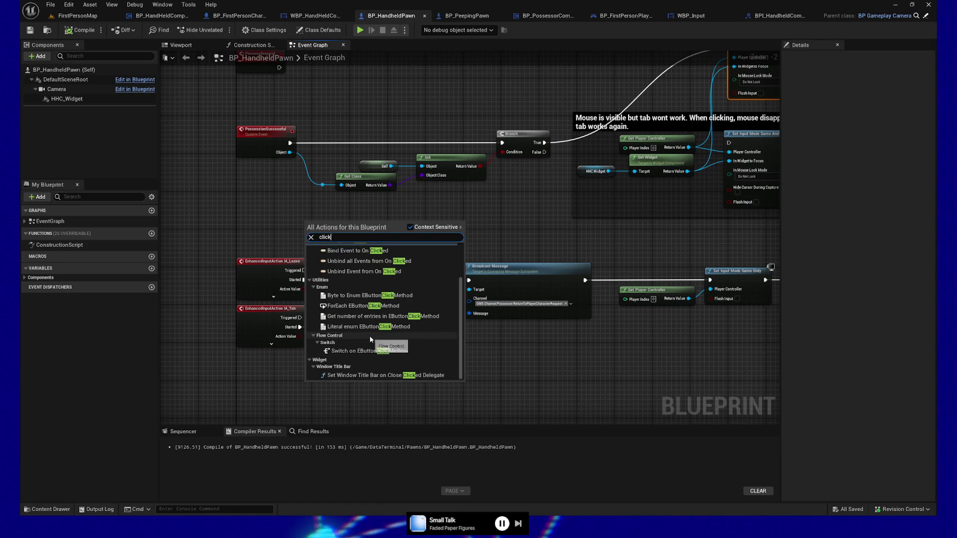
left_click(515, 385)
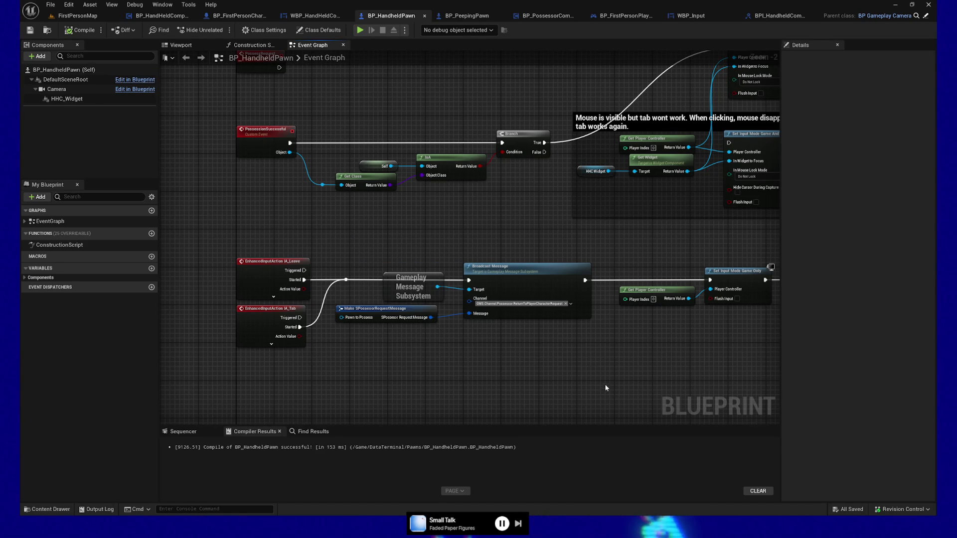
left_click_drag(515, 384, 335, 424)
mouse_move(581, 270)
left_mouse_down()
mouse_move(573, 291)
mouse_move(440, 281)
mouse_move(472, 263)
mouse_move(451, 280)
mouse_move(449, 264)
mouse_move(488, 255)
mouse_move(470, 256)
mouse_move(495, 162)
mouse_move(424, 293)
left_mouse_up()
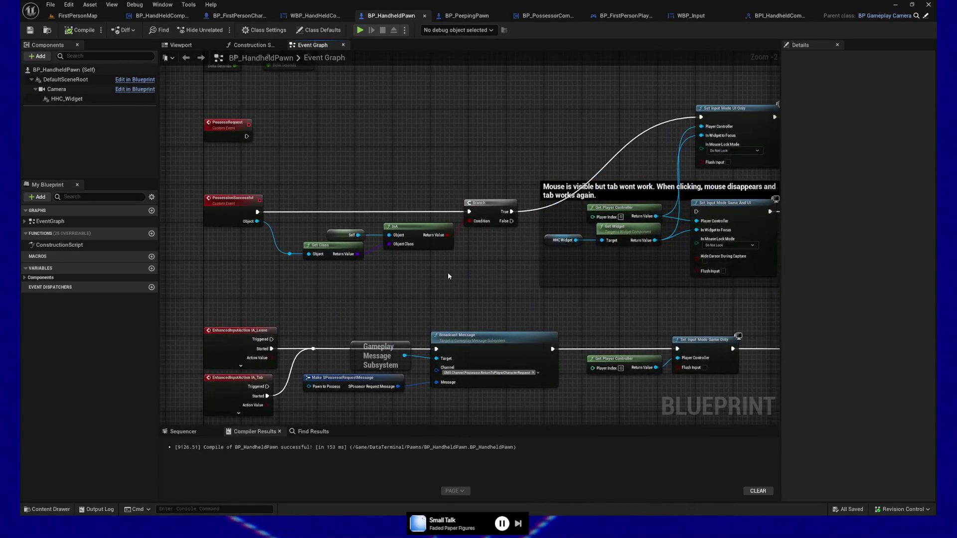
- Show the WBP_HandHeldComputerBase Event Graph with its Leave event and Game Only input logic
left_click(331, 19)
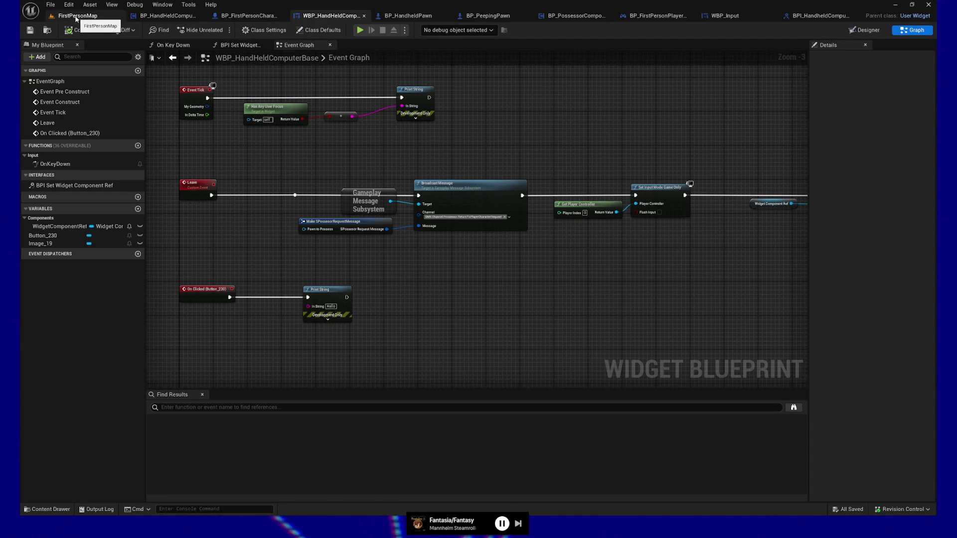
left_click(408, 16)
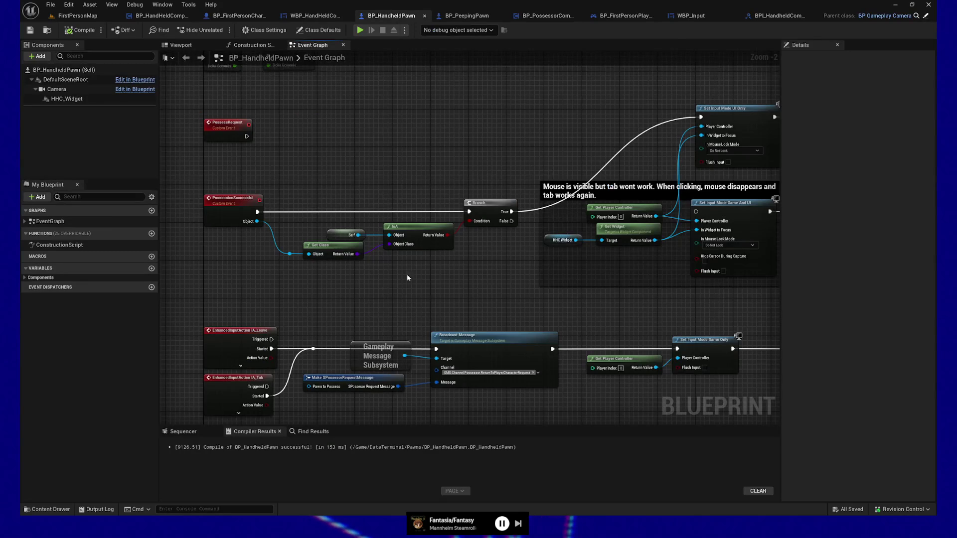
scroll(401, 264, "up", 1)
mouse_move(401, 264)
left_mouse_down()
mouse_move(425, 222)
mouse_move(422, 235)
left_mouse_up()
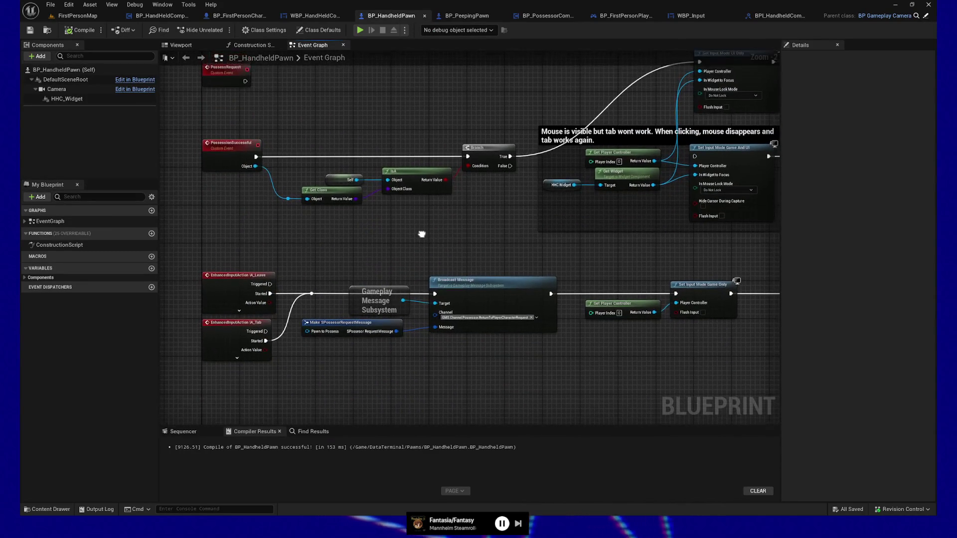
mouse_move(211, 136)
left_mouse_down()
mouse_move(279, 174)
mouse_move(415, 211)
mouse_move(455, 236)
left_mouse_up()
mouse_move(523, 229)
left_mouse_down()
mouse_move(225, 141)
mouse_move(244, 131)
mouse_move(348, 190)
mouse_move(510, 222)
left_mouse_up()
mouse_move(207, 123)
left_mouse_down()
mouse_move(329, 209)
mouse_move(534, 228)
left_mouse_up()
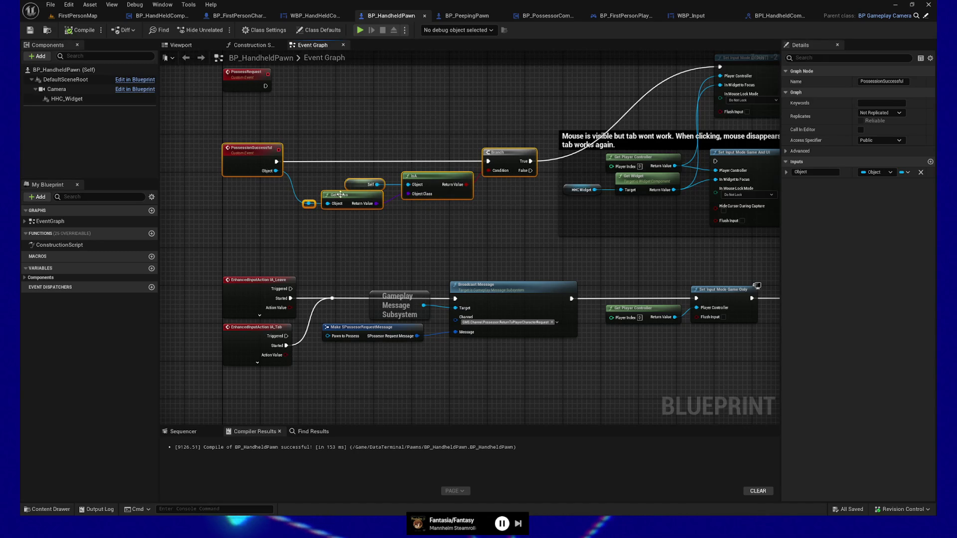
left_click_drag(532, 129, 358, 152)
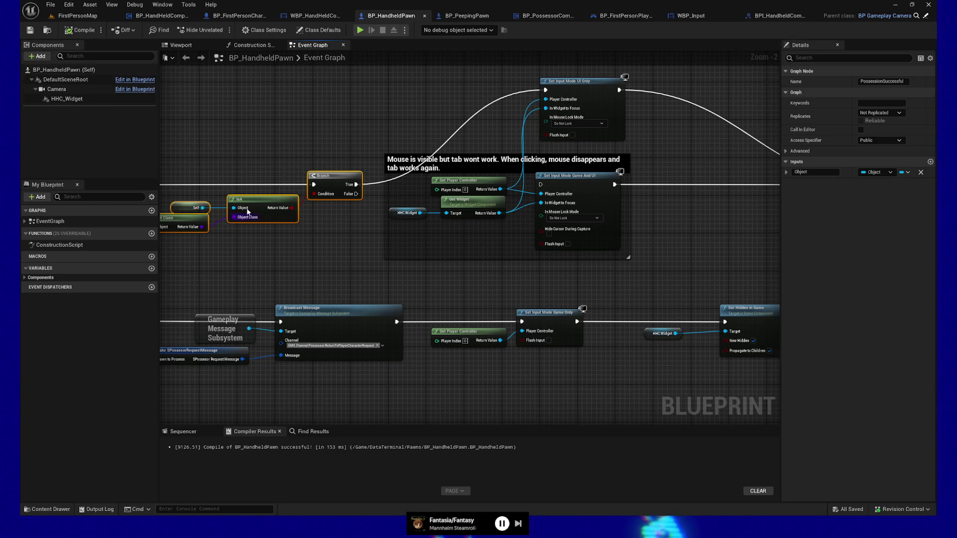
left_click(315, 16)
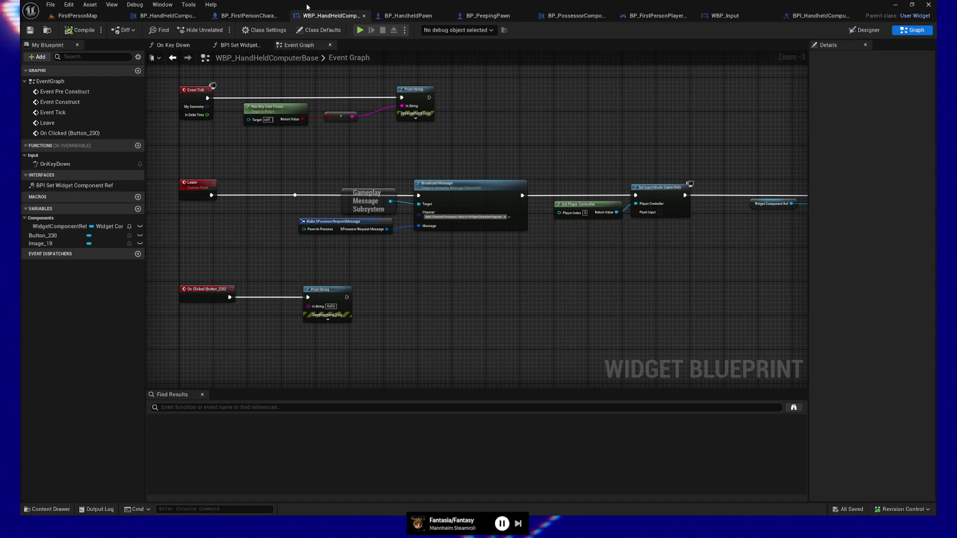
- Add an Event On Focus Lost node and place it under On Clicked (Button_230)
left_click(409, 17)
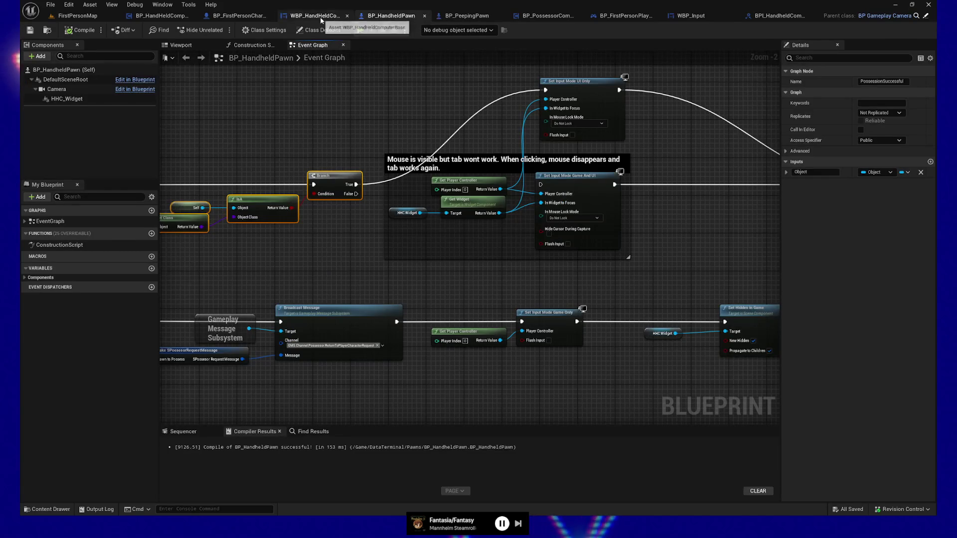
left_click(320, 17)
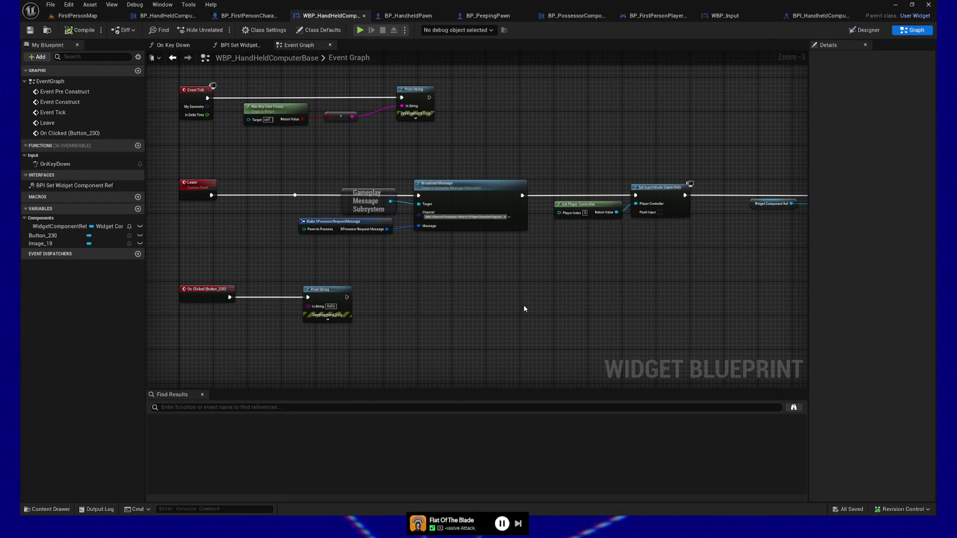
right_click(507, 282)
type("focus")
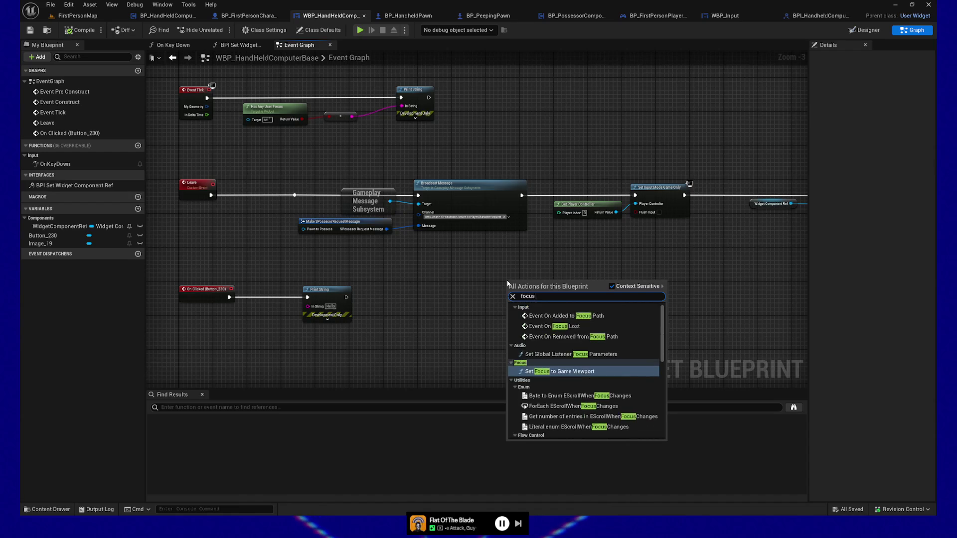
type(" lost")
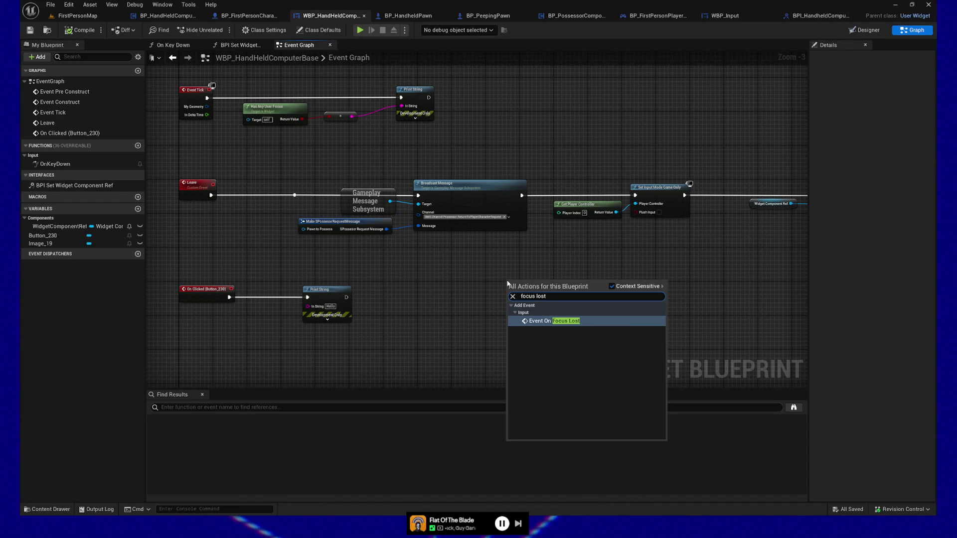
left_click(535, 321)
left_click_drag(518, 278, 439, 319)
left_click_drag(476, 294, 509, 182)
left_click_drag(483, 211, 236, 250)
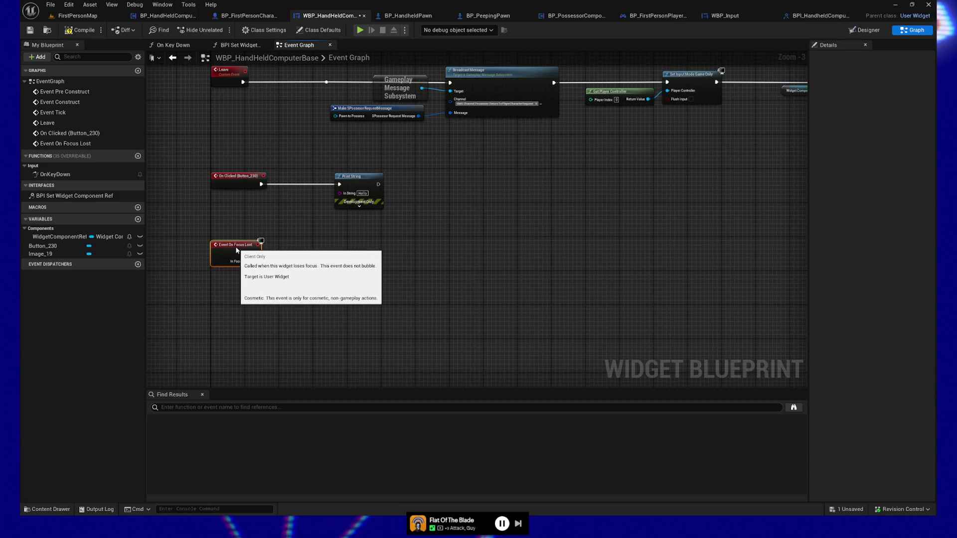
scroll(349, 294, "up", 3)
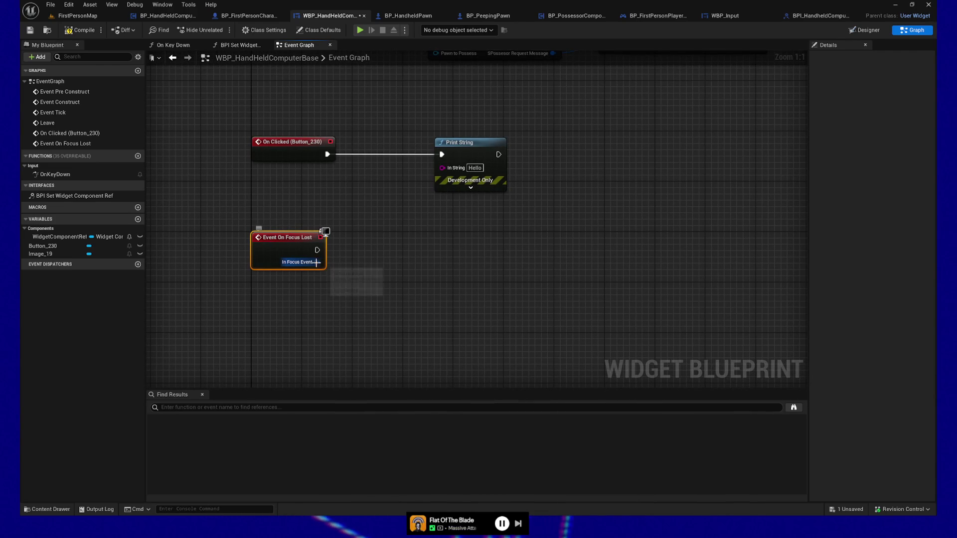
mouse_move(317, 262)
left_mouse_down()
mouse_move(312, 271)
mouse_move(402, 266)
left_mouse_up()
type("br")
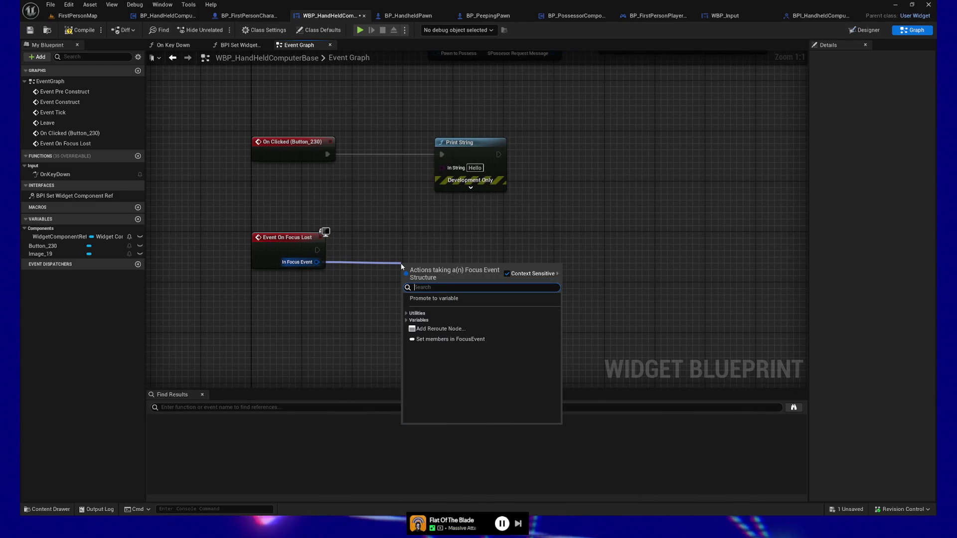
left_click(365, 280)
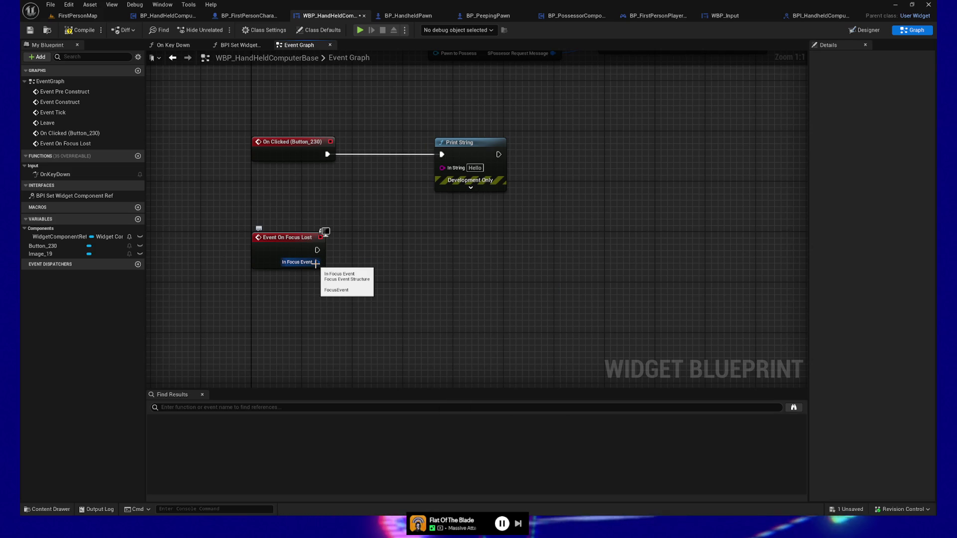
left_click_drag(315, 263, 382, 265)
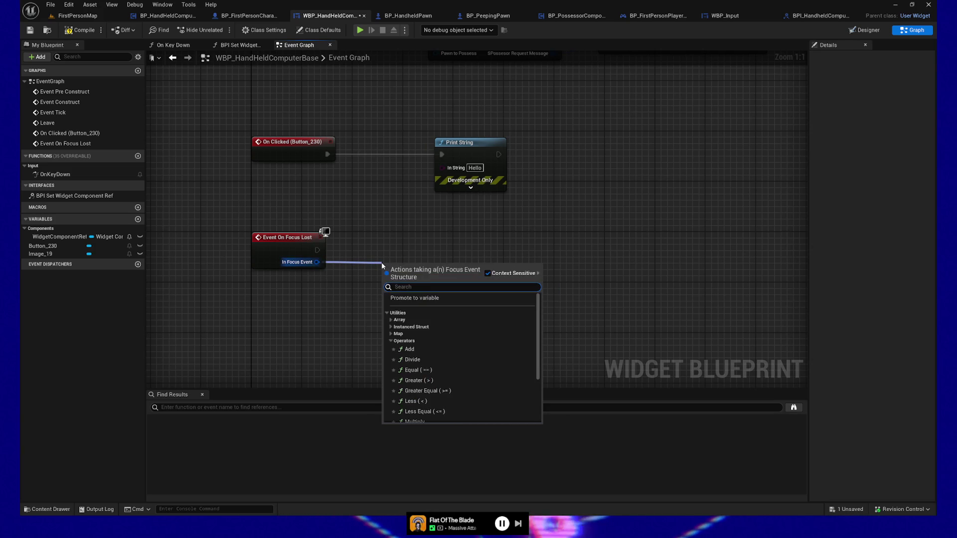
type("breaka focu")
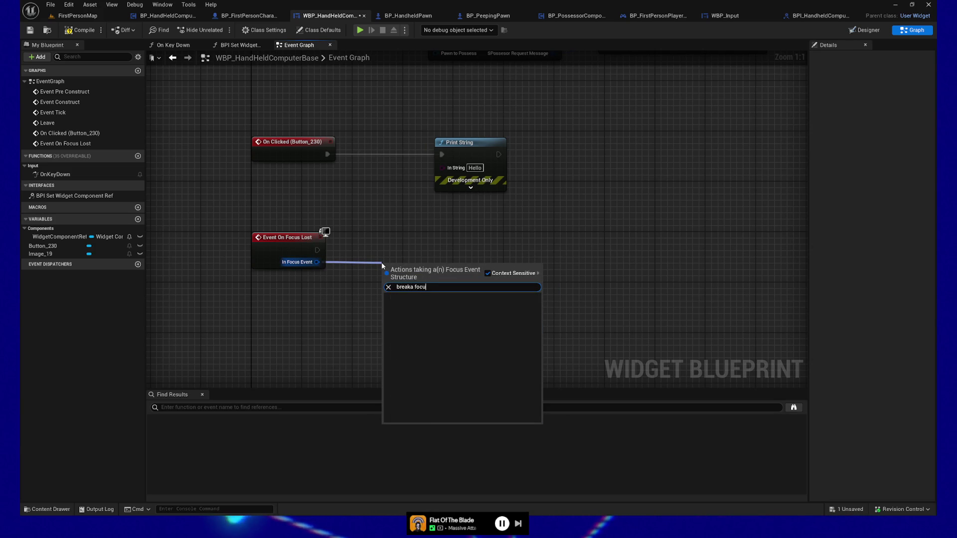
left_click(388, 287)
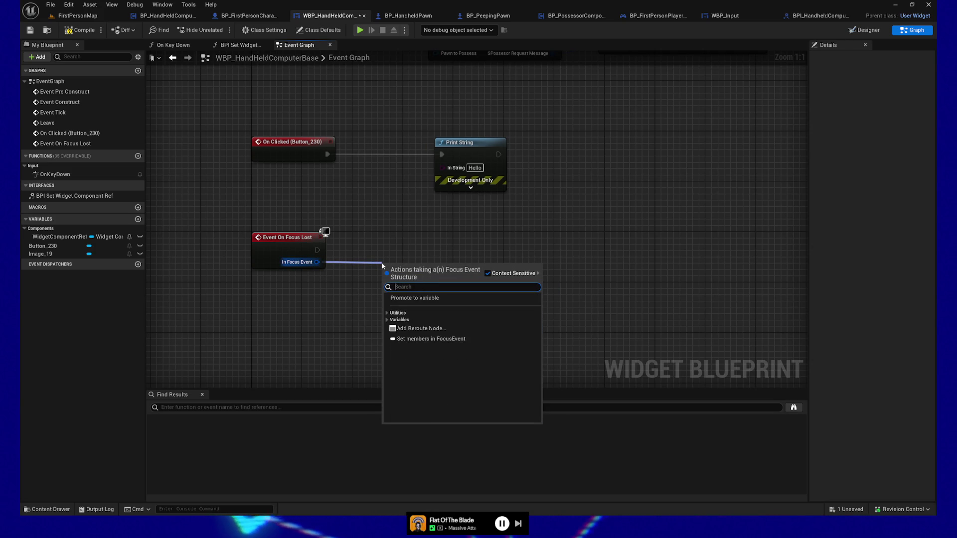
left_click(397, 338)
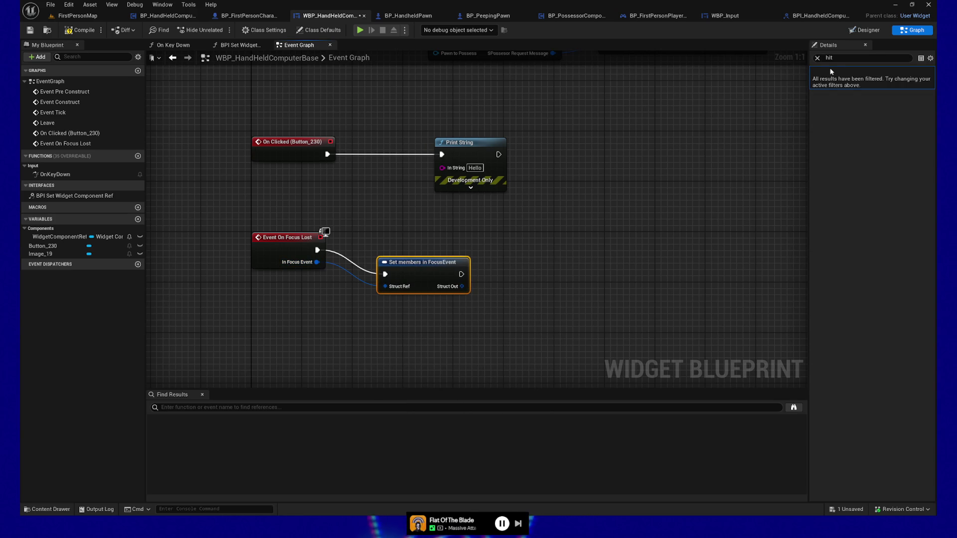
left_click(818, 58)
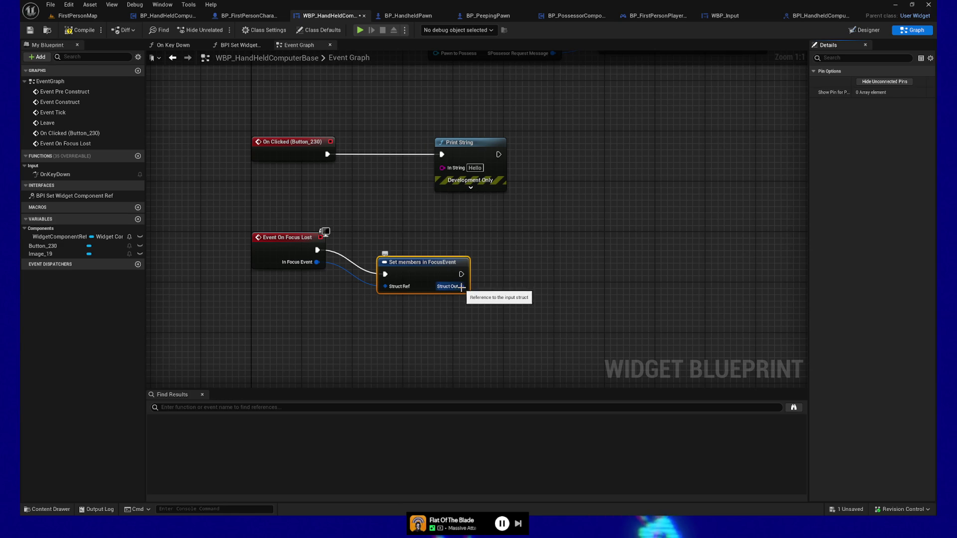
key("Delete")
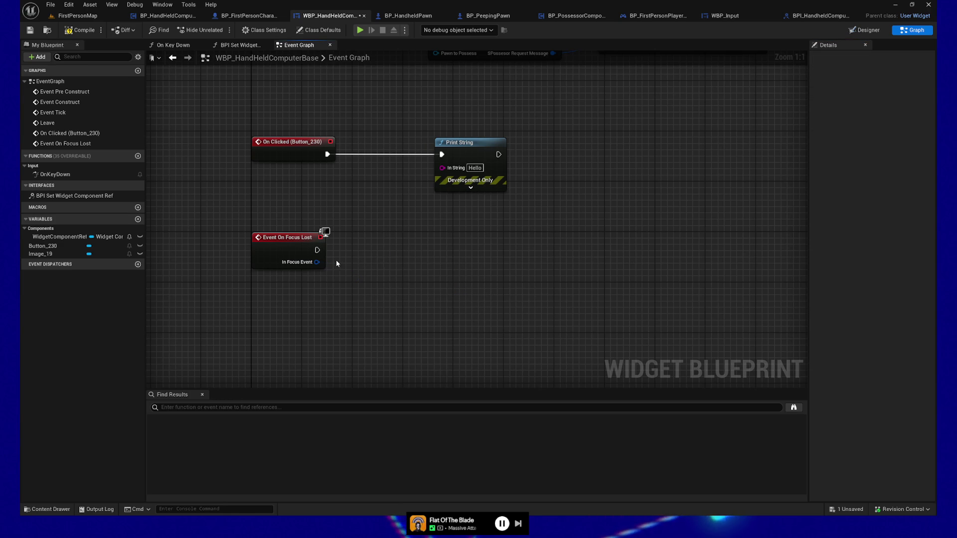
mouse_move(305, 255)
left_mouse_down()
mouse_move(398, 223)
mouse_move(430, 163)
left_mouse_up()
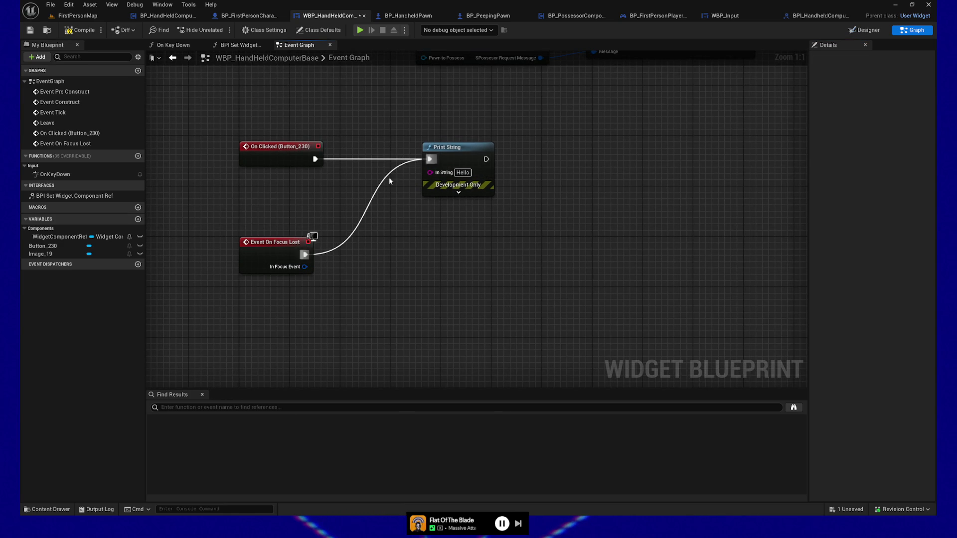
- Duplicate the Print String for On Focus Lost with text 'FOCUS LOST', then launch standalone play
key("ctrl+z")
left_click(449, 147)
key("ctrl+w")
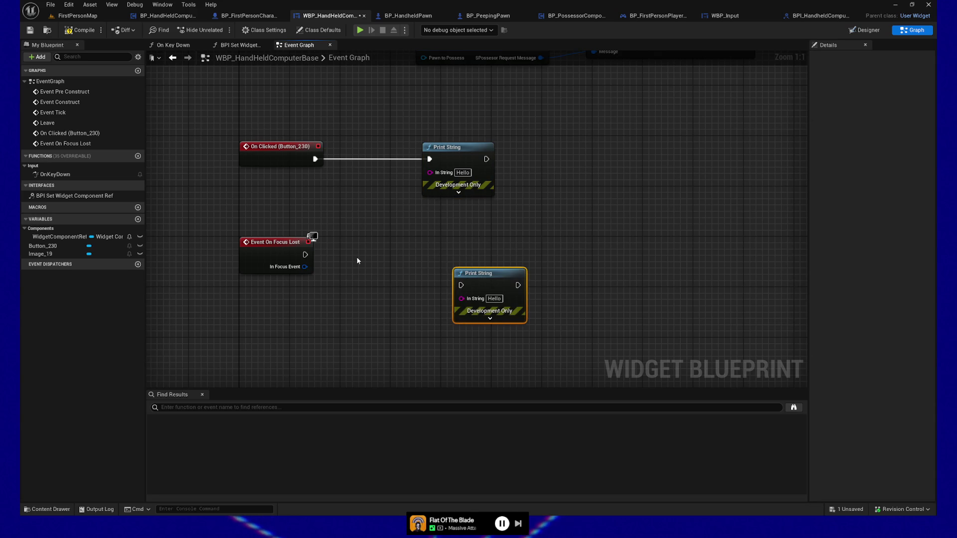
left_click_drag(465, 287, 462, 254)
type("FOCUS LOST")
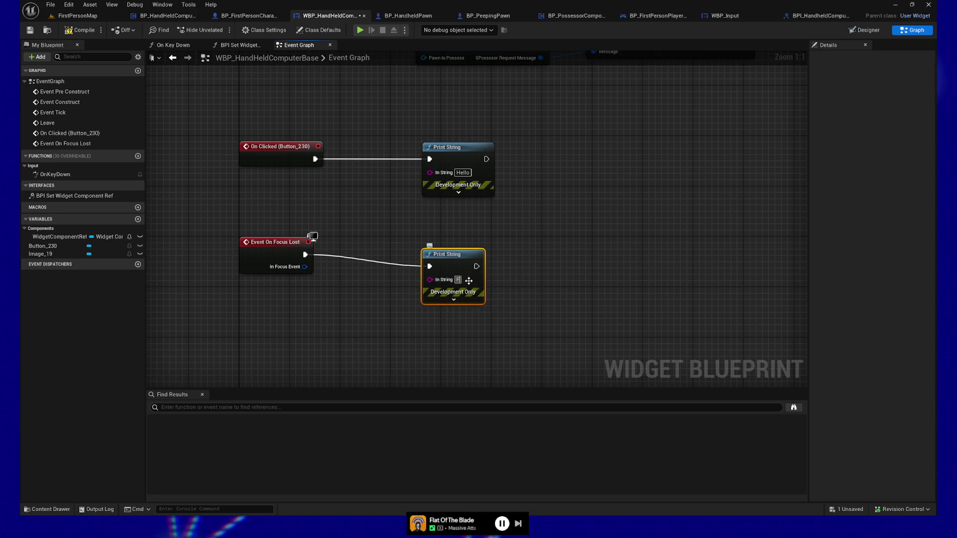
key("Return")
left_click(284, 358)
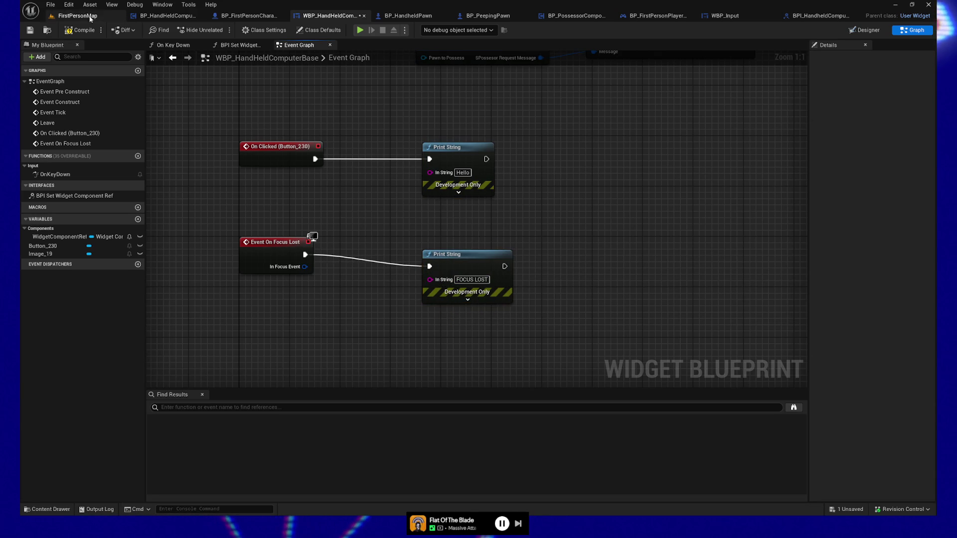
left_click(360, 30)
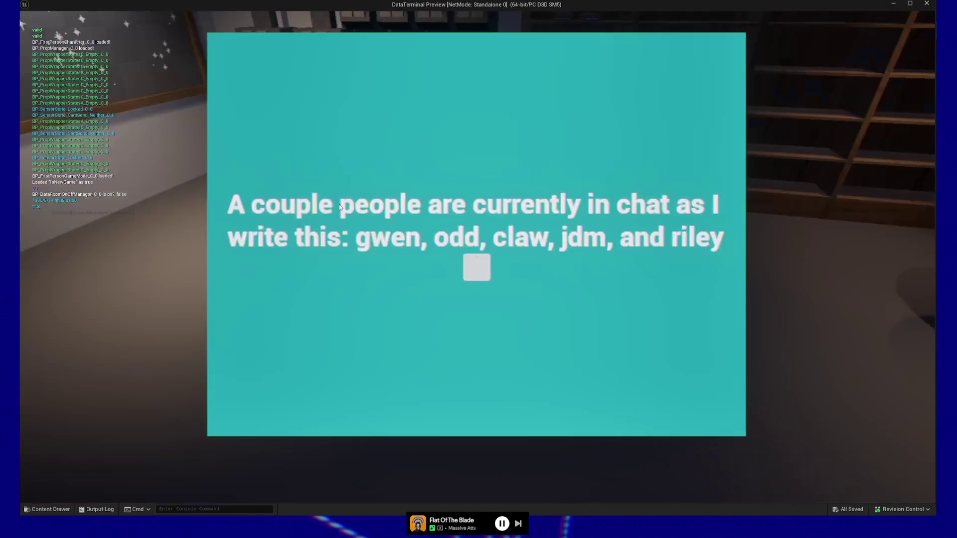
- Test the widget button in standalone play, clicking it three times to print Hello
left_click(105, 308)
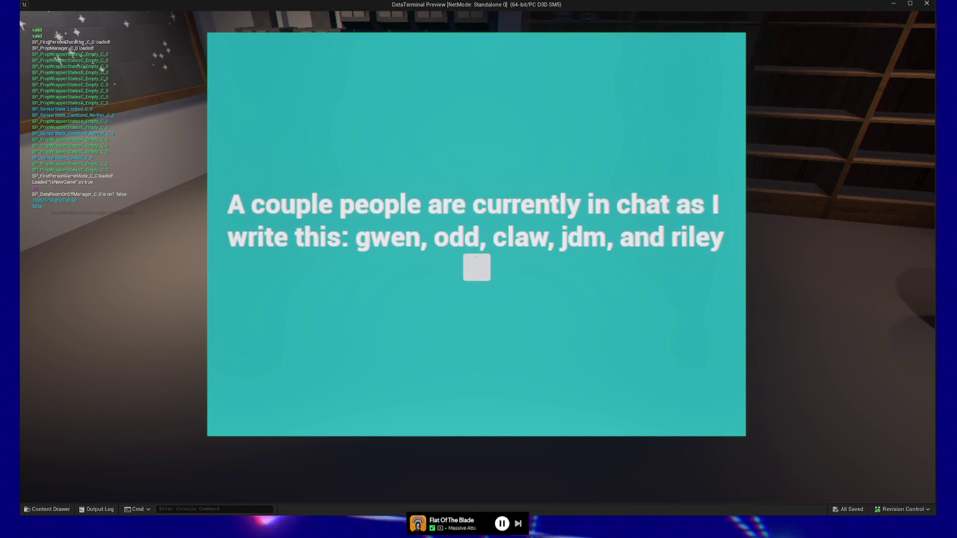
key("Escape")
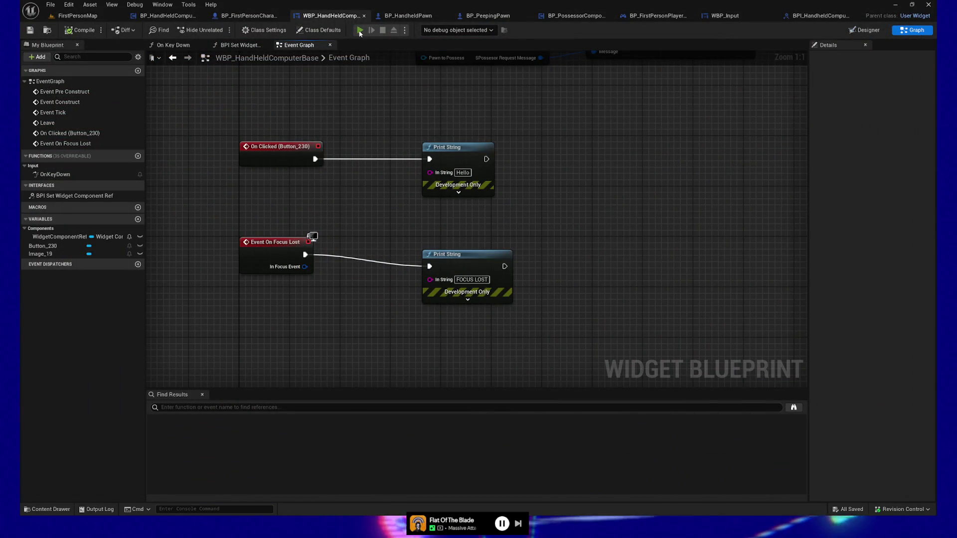
left_click(360, 30)
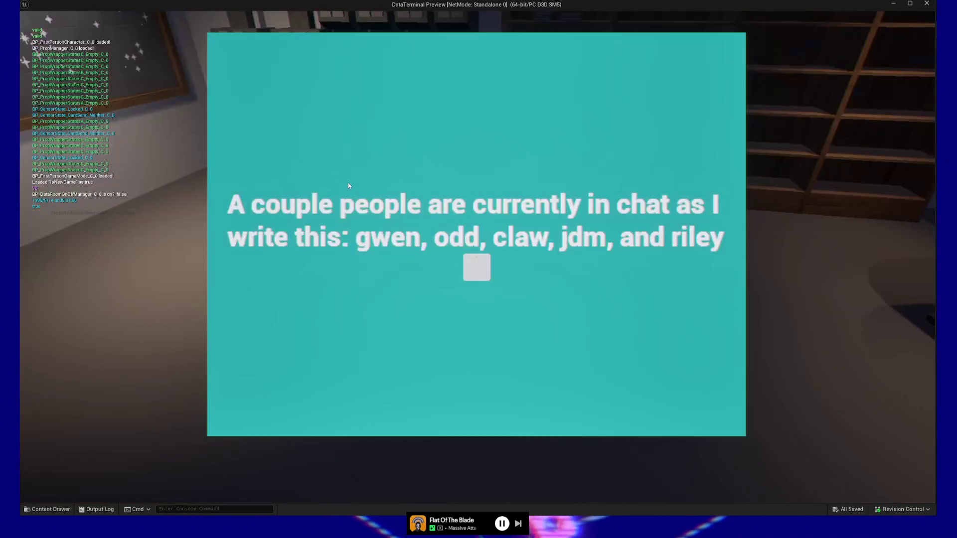
left_click(479, 274)
left_click(478, 274)
left_click(478, 274)
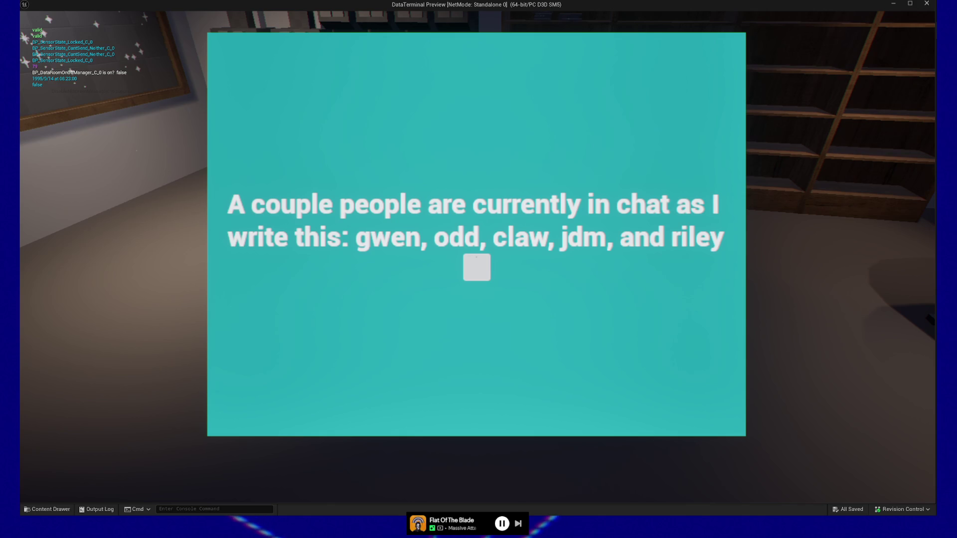
key("Escape")
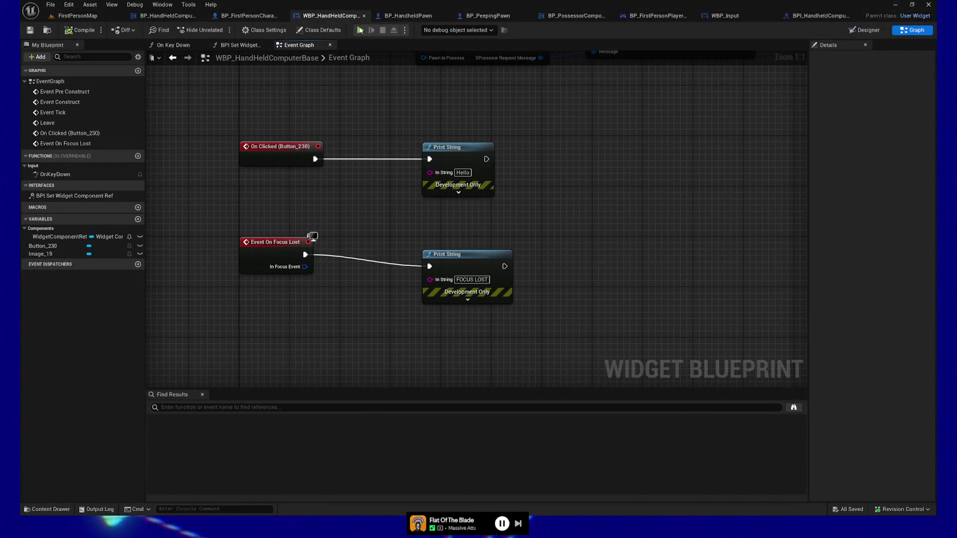
- Relaunch standalone to test the button once more, then select the Text block in Designer
left_click(358, 30)
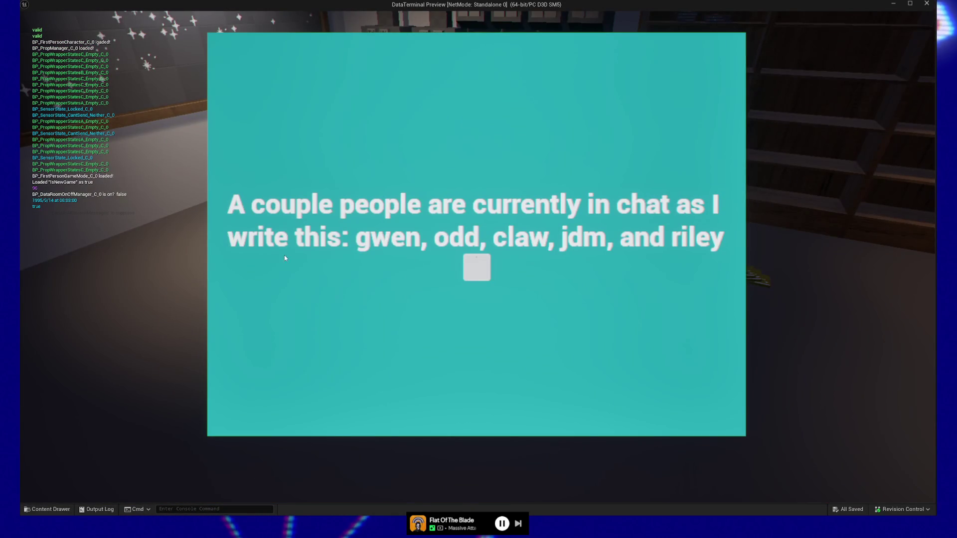
left_click(473, 274)
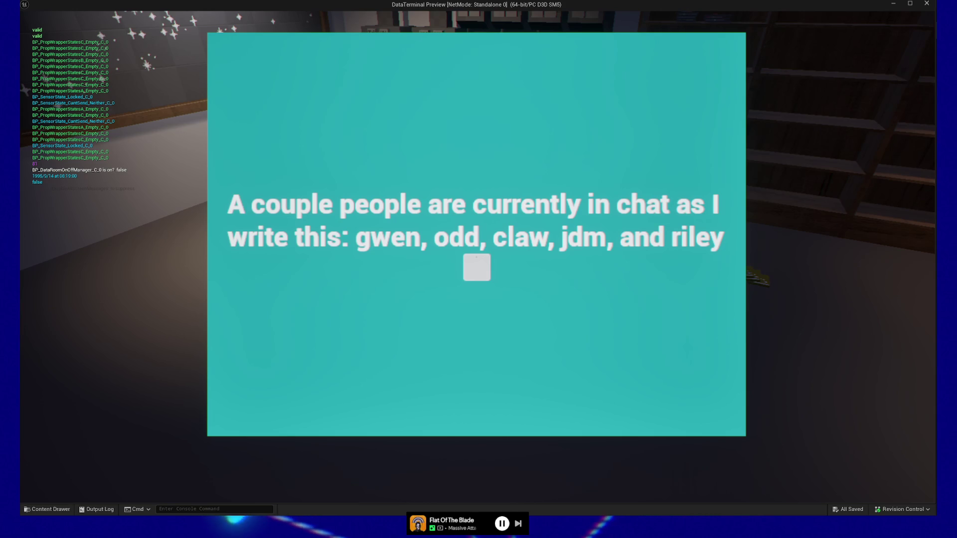
key("Escape")
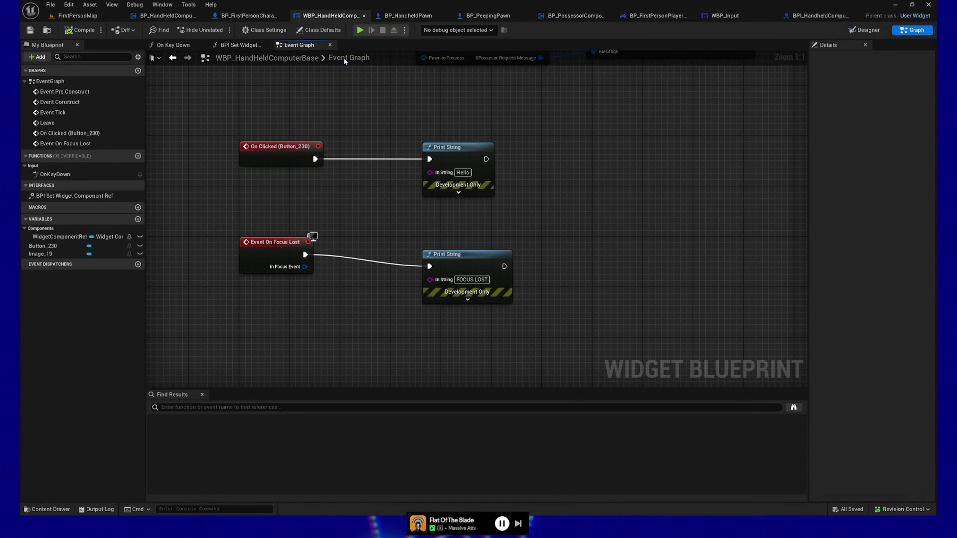
left_click(849, 30)
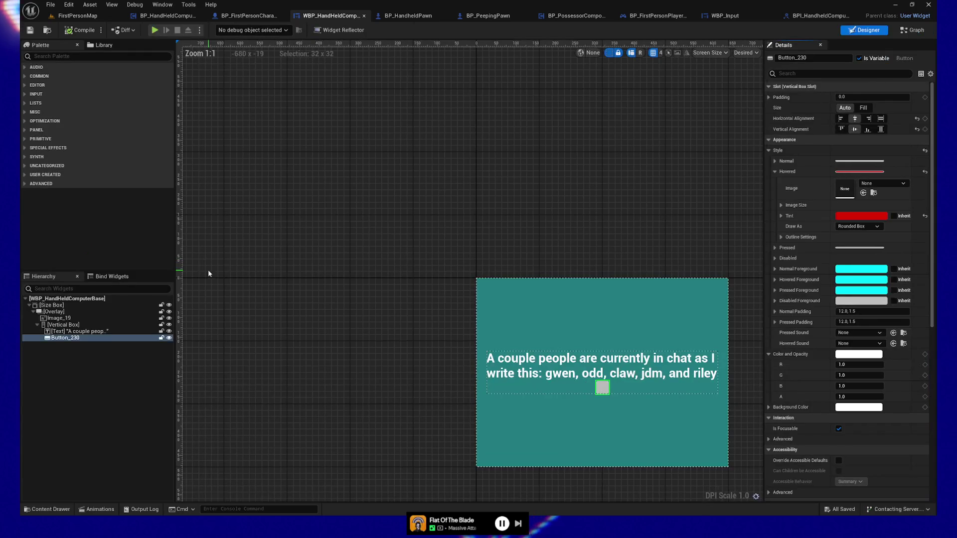
left_click(62, 331)
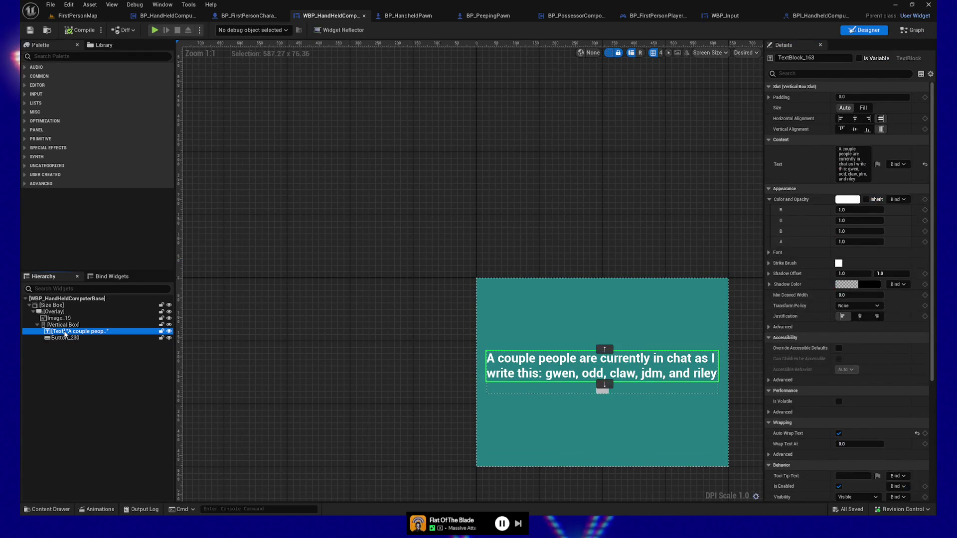
- Filter the Details panel to 'visib' and review the Text block's Visibility options
left_click(796, 74)
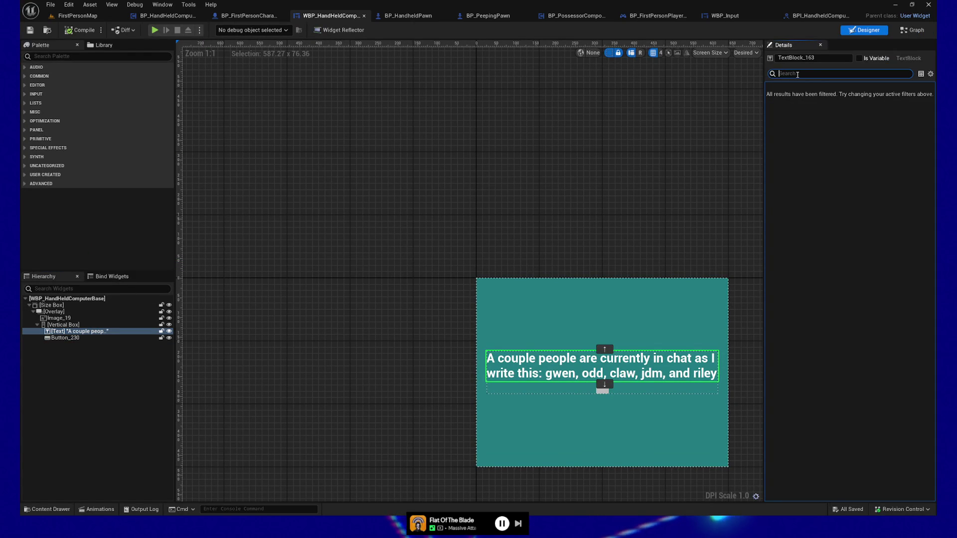
key("BackSpace")
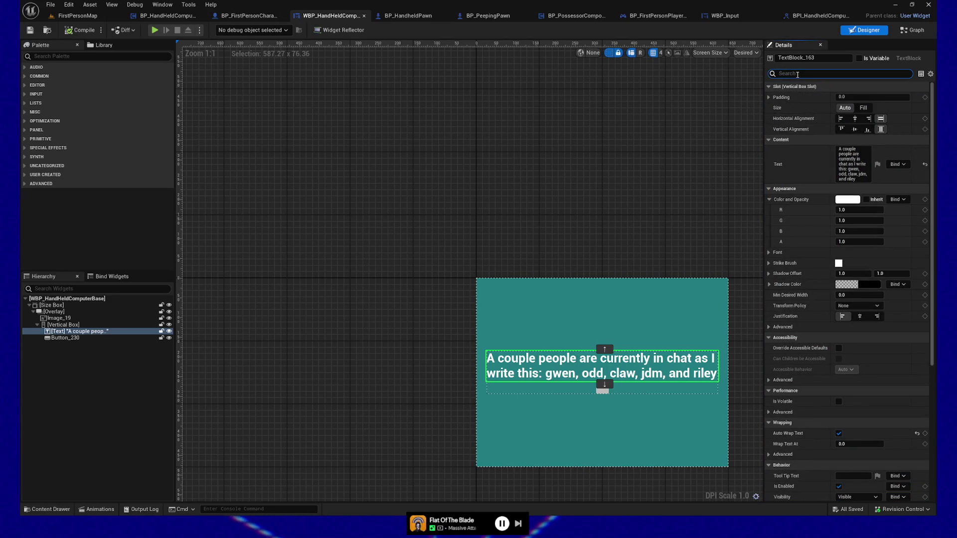
type("visib")
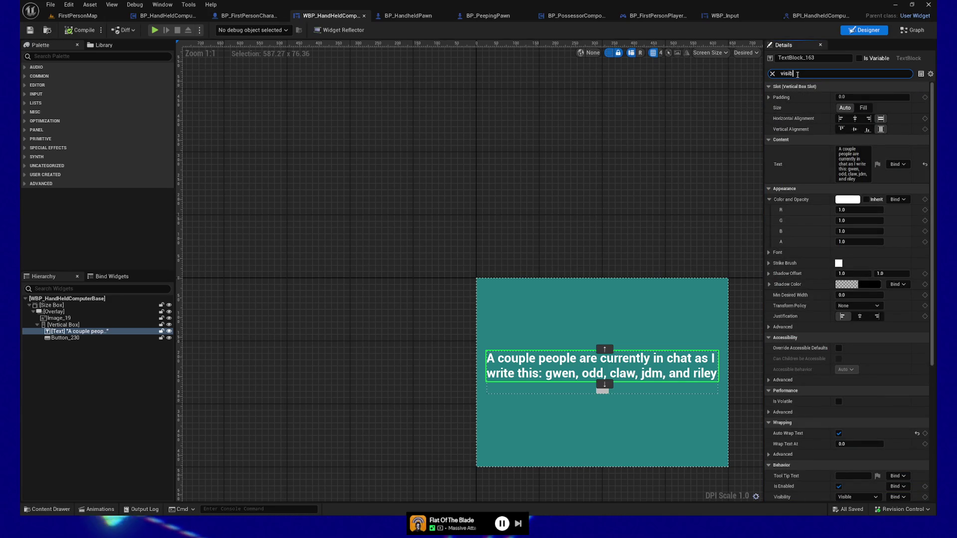
left_click(860, 97)
left_click(795, 132)
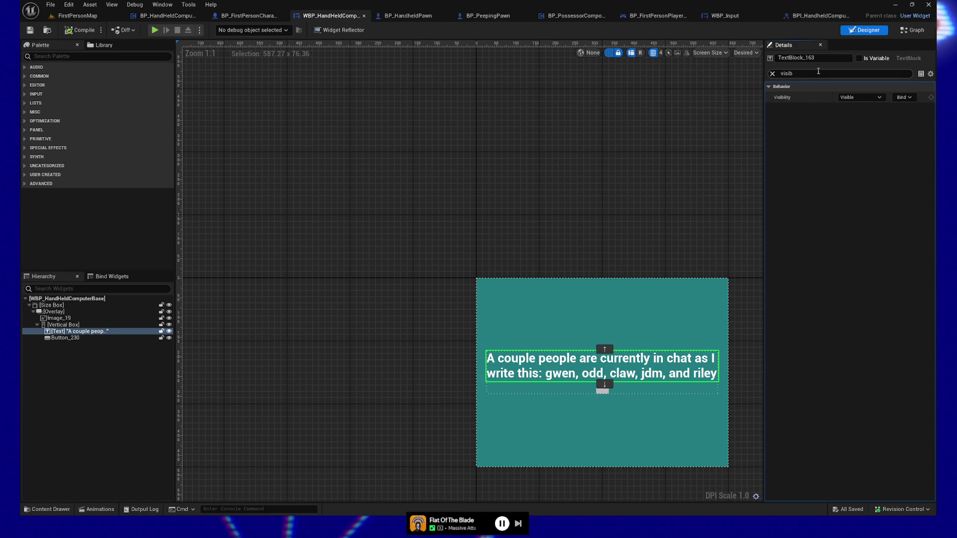
left_click(797, 73)
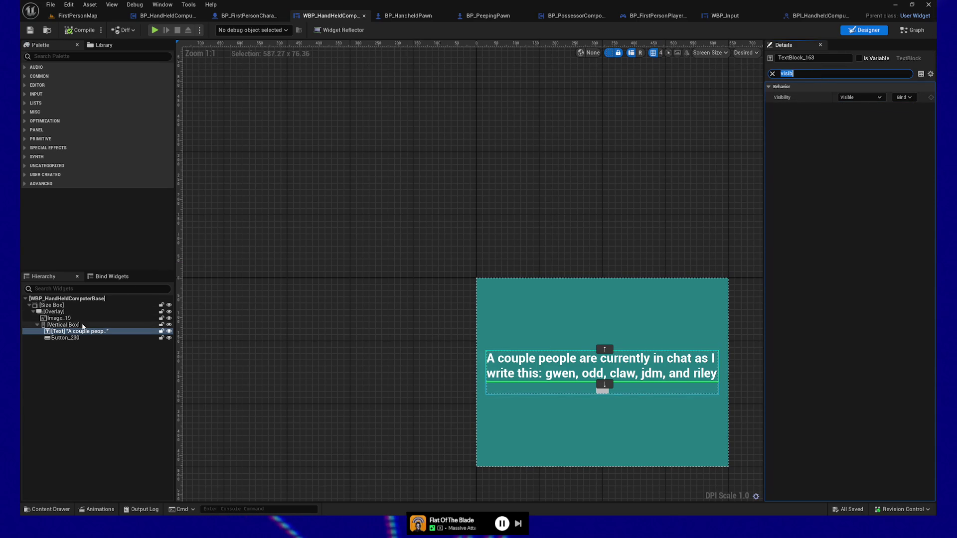
- Inspect the Vertical Box and Size Box visibility, then set the Size Box to Visible
left_click(63, 324)
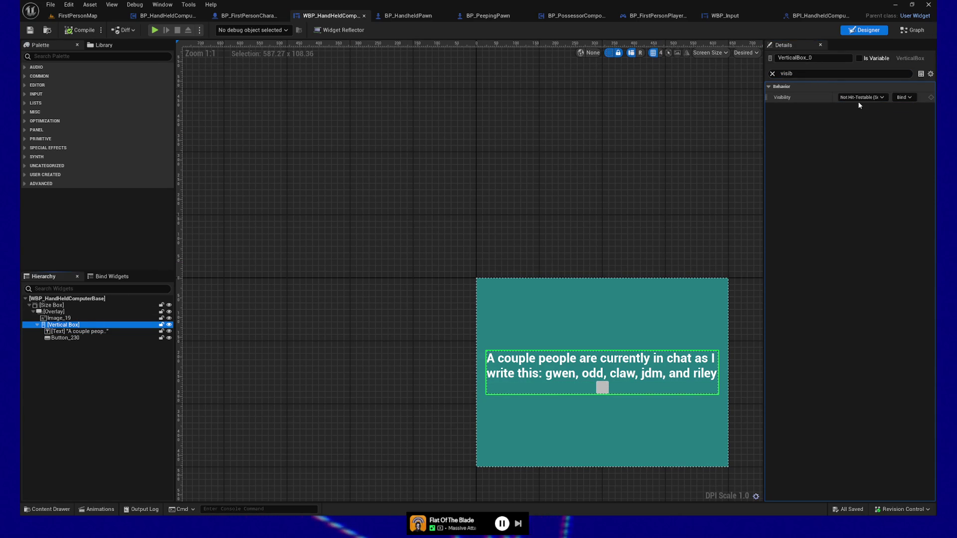
left_click(55, 306)
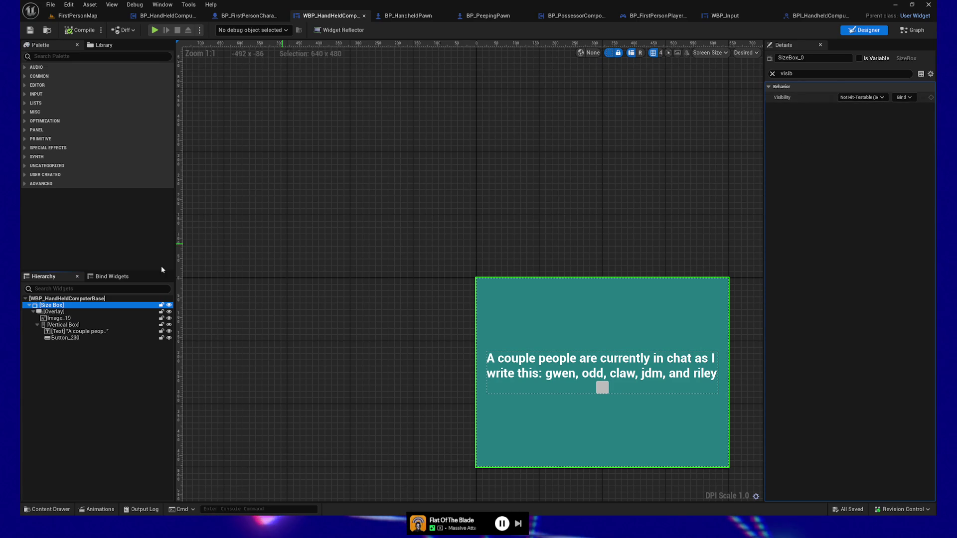
left_click(91, 299)
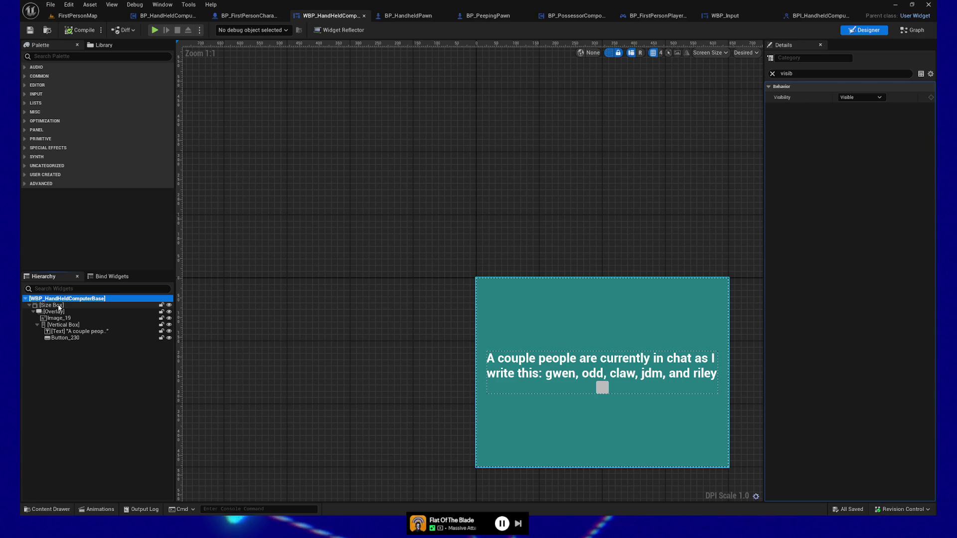
left_click(59, 306)
left_click(867, 97)
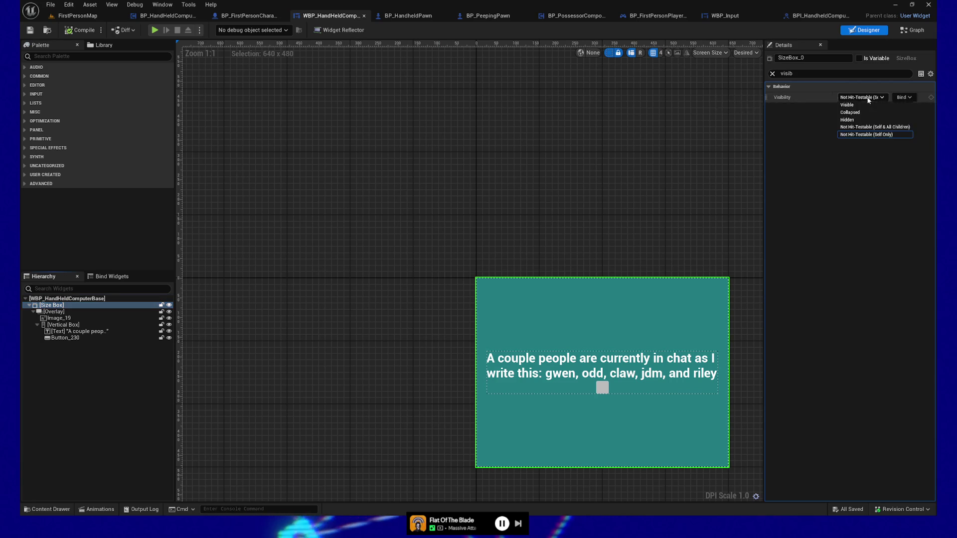
left_click(847, 105)
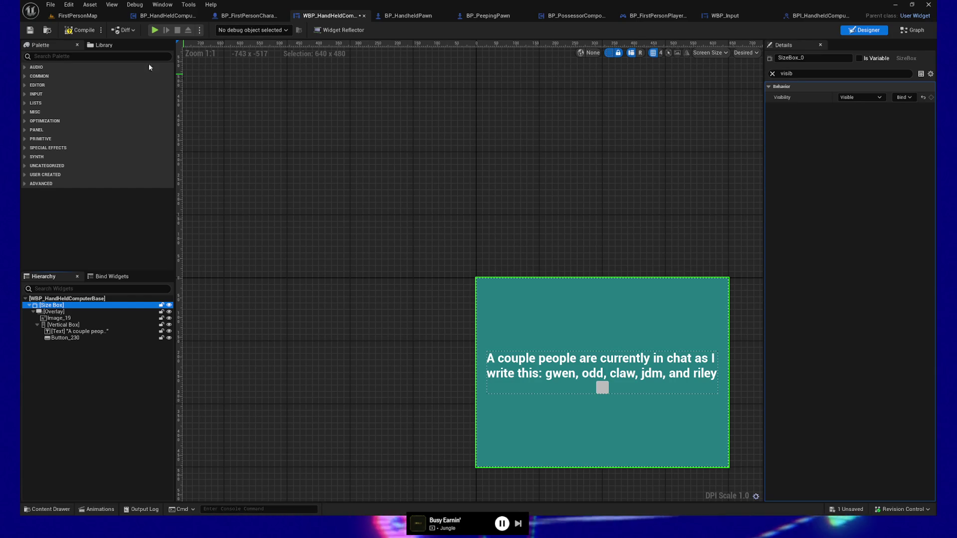
- Compile WBP_HandHeldComputerBase with the Size Box now Visible instead of Not Hit-Testable
left_click(80, 30)
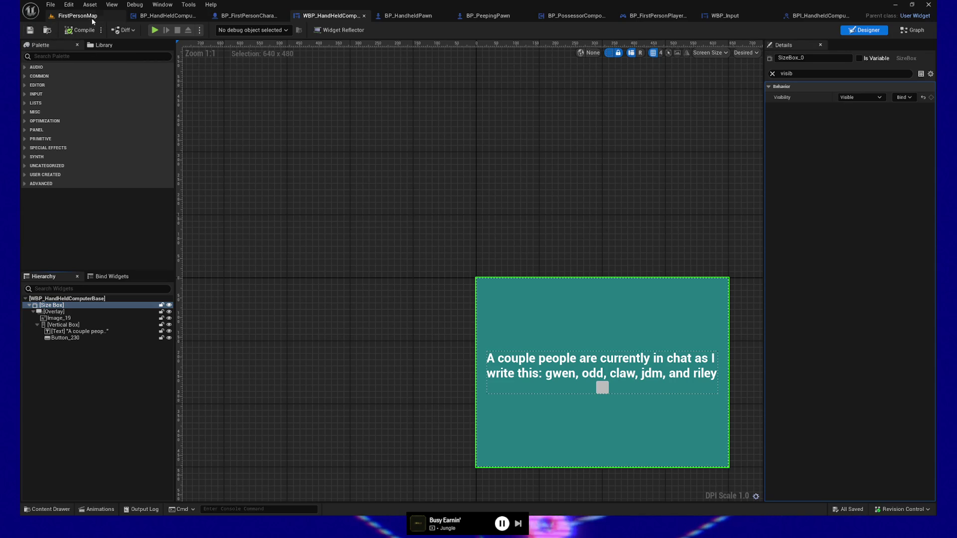
- In FirstPersonMap, frame the tube station and Play From Here on the floor beside it
left_click(96, 16)
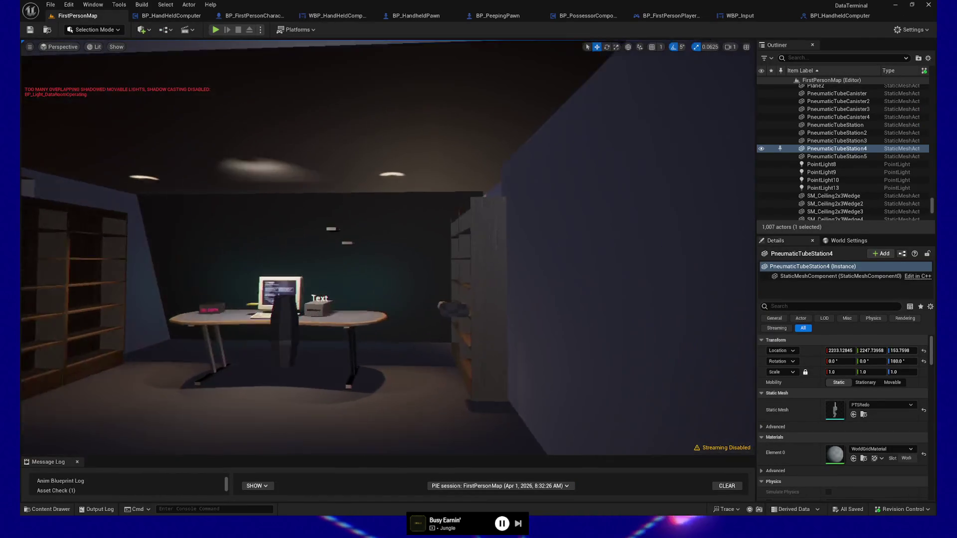
key("f")
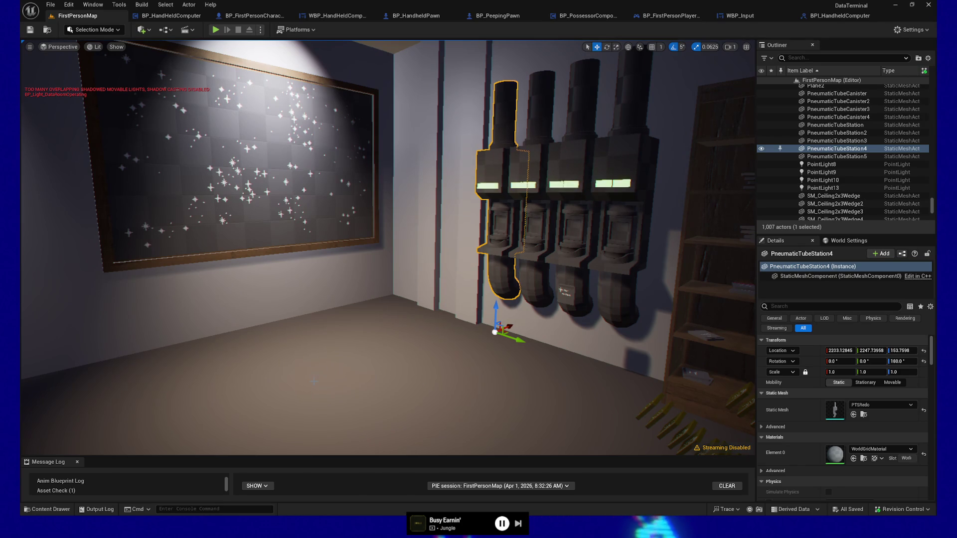
left_click(334, 380)
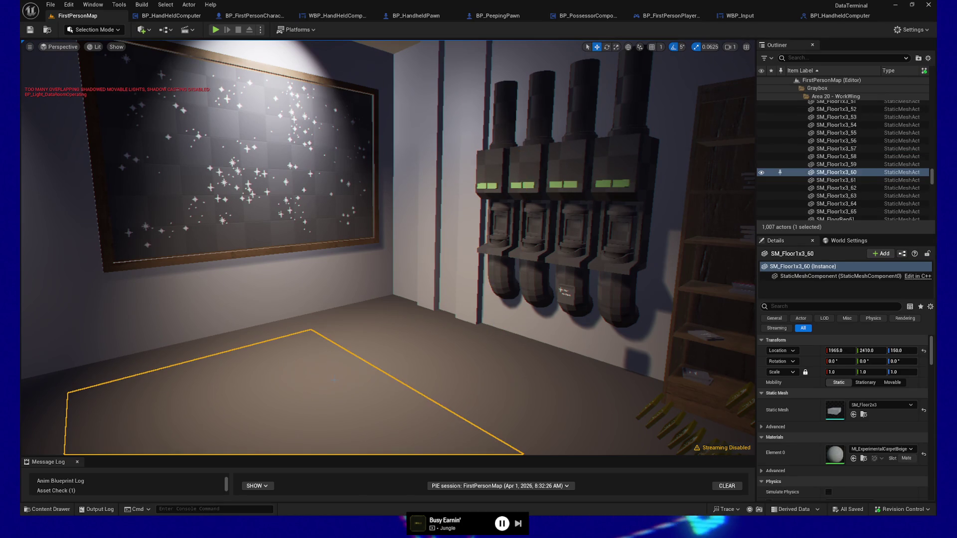
right_click(311, 410)
left_click(365, 400)
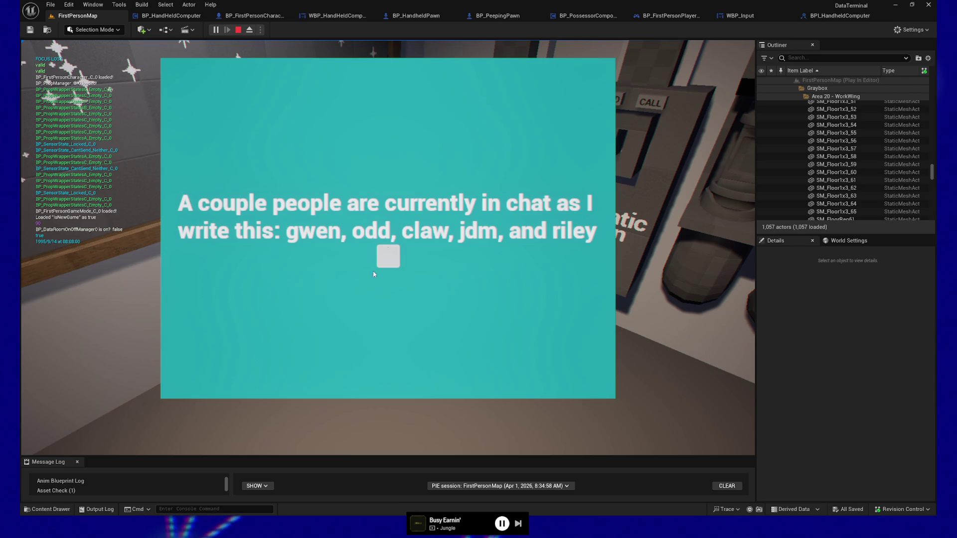
- Click the widget button during play to check it responds, then stop Play In Editor
left_click(388, 257)
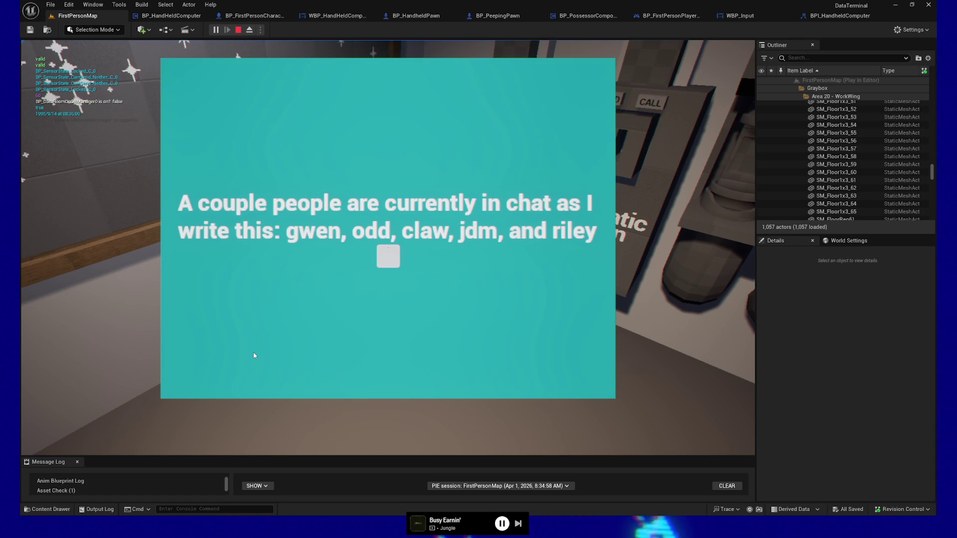
left_click(86, 342)
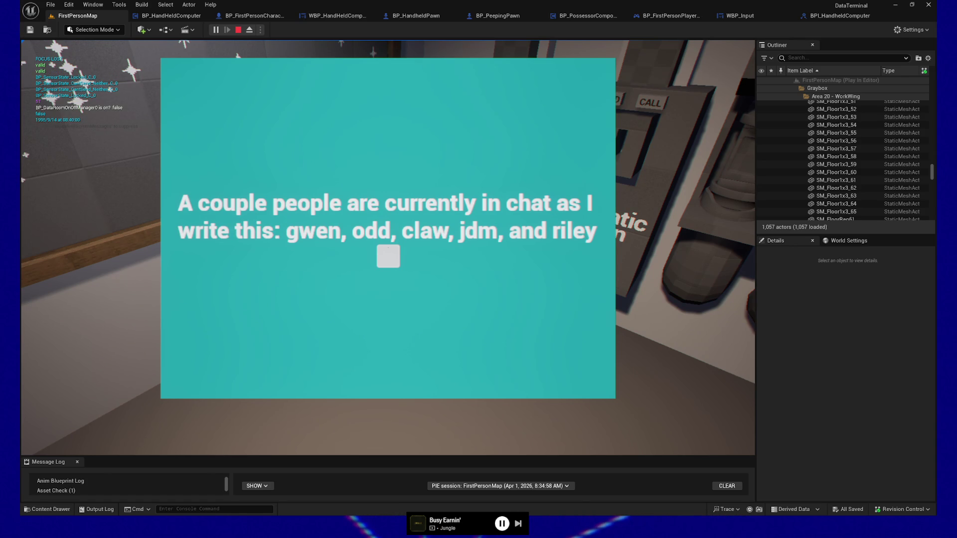
key("Escape")
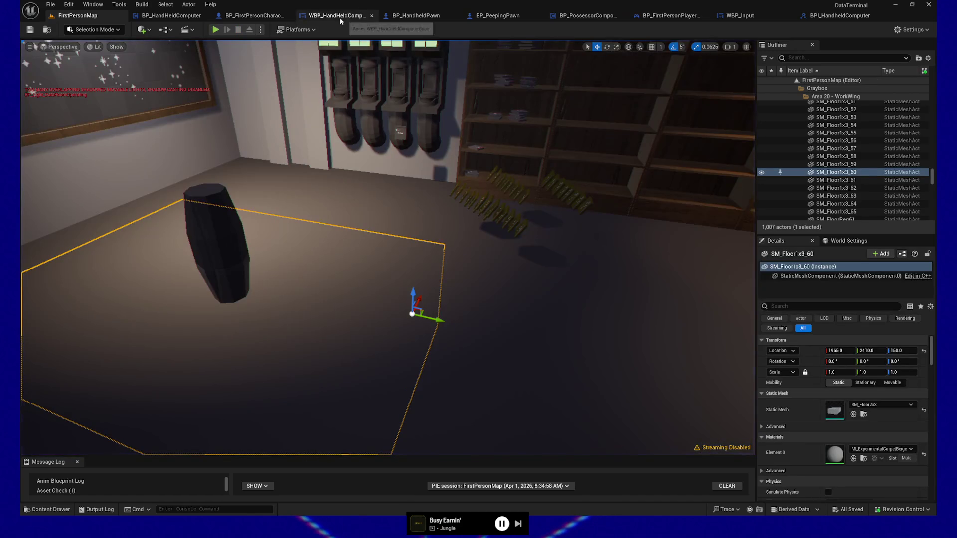
left_click(419, 17)
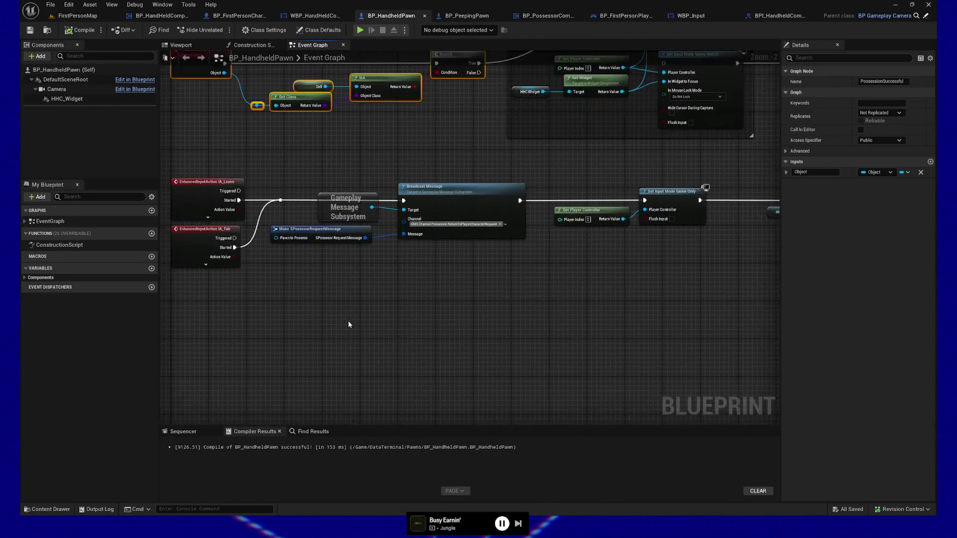
right_click(349, 324)
type("viewport")
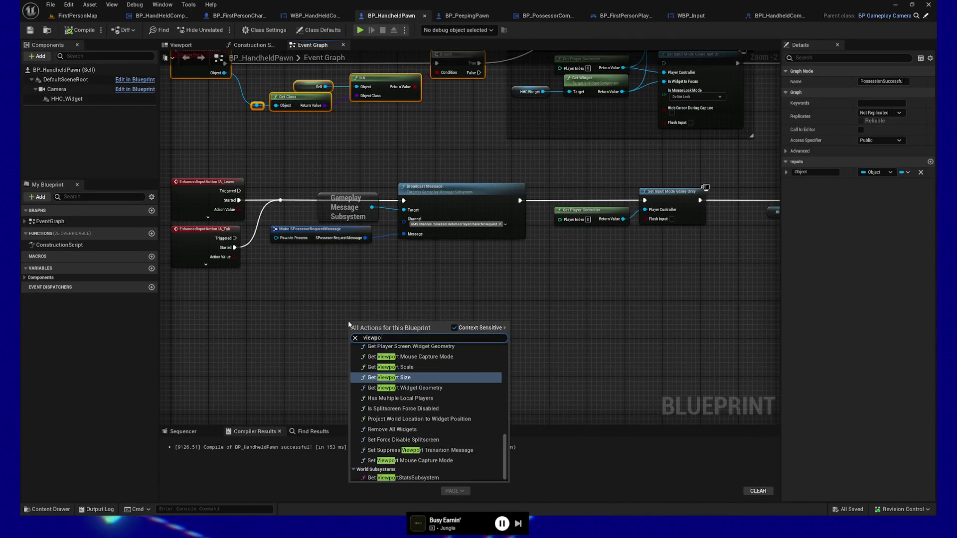
scroll(439, 413, "up", 5)
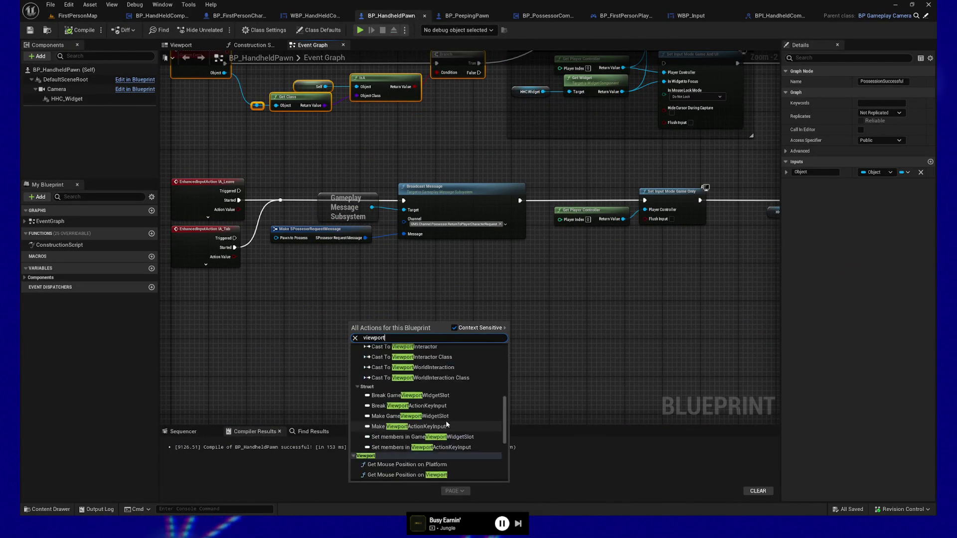
scroll(446, 424, "up", 3)
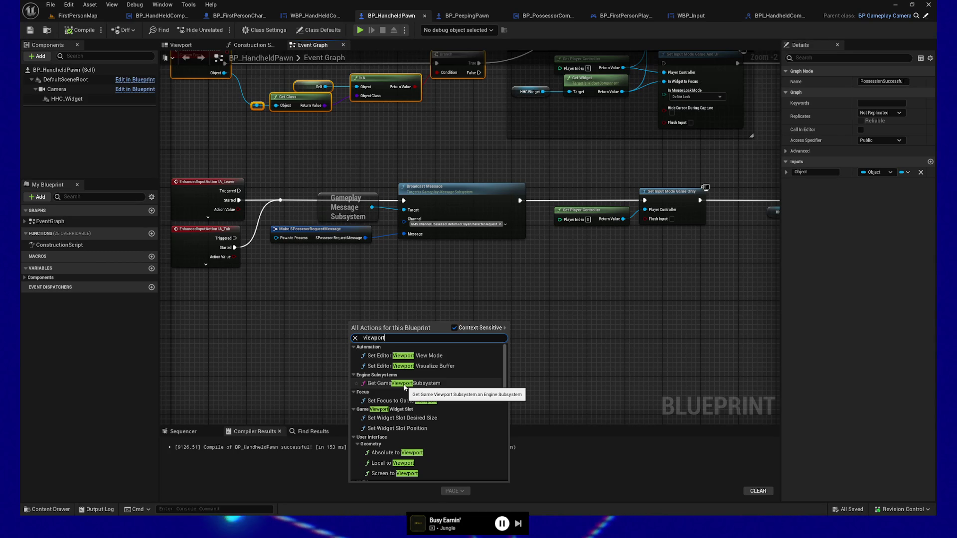
key("Escape")
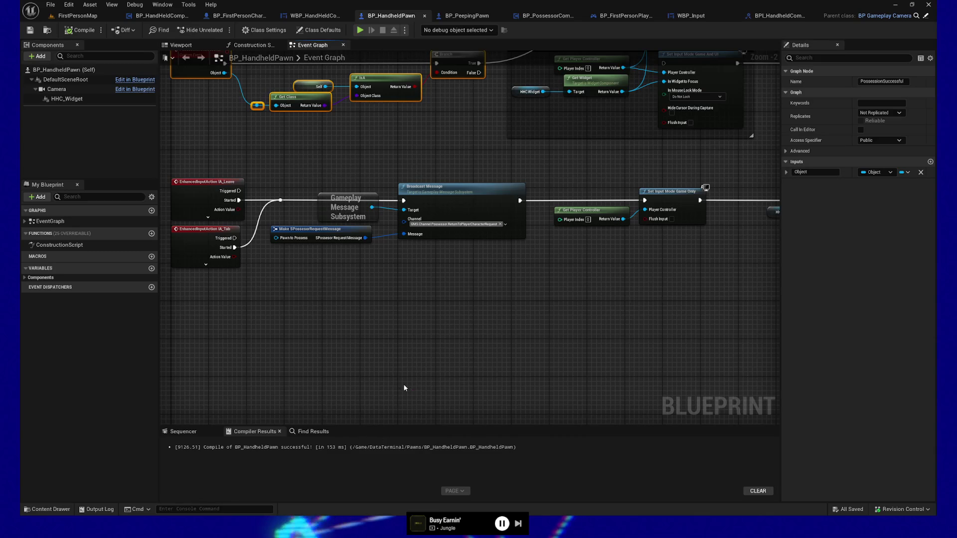
mouse_move(486, 322)
left_mouse_down()
mouse_move(414, 391)
mouse_move(419, 402)
mouse_move(261, 466)
mouse_move(462, 341)
mouse_move(395, 360)
left_mouse_up()
- Search for a cursor node off Set Input Mode UI Only; remove the mistaken Set Hardware Cursor
mouse_move(395, 159)
left_mouse_down()
mouse_move(404, 167)
mouse_move(481, 159)
left_mouse_up()
type("set cu")
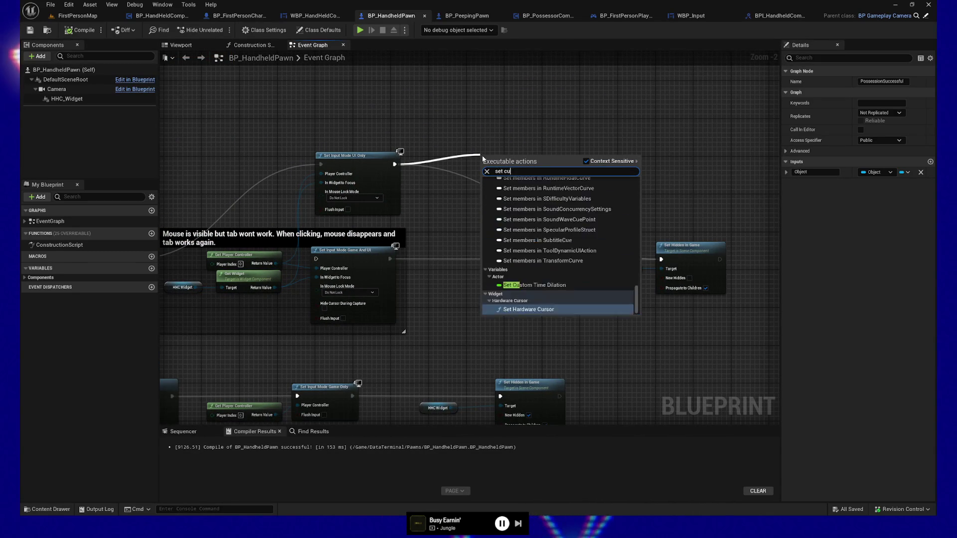
type("rsor")
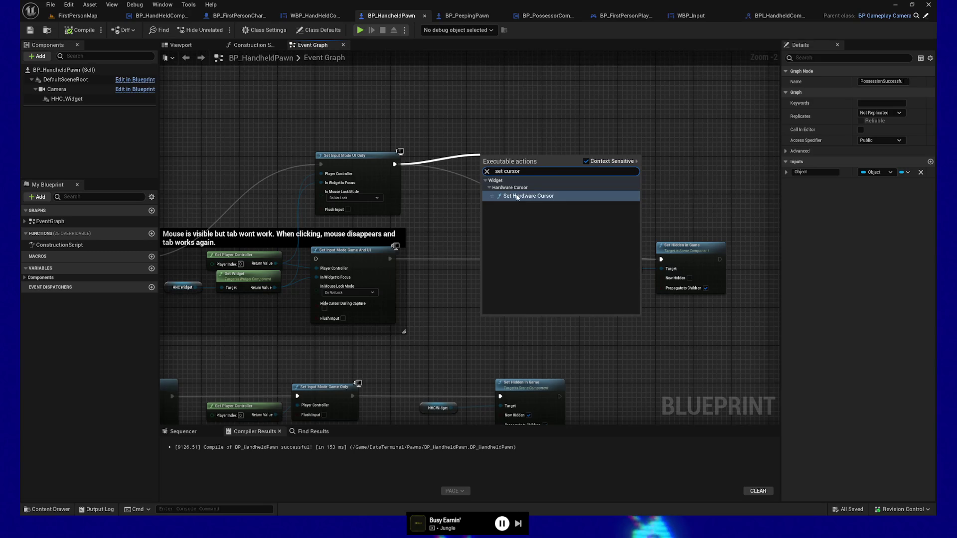
left_click(517, 196)
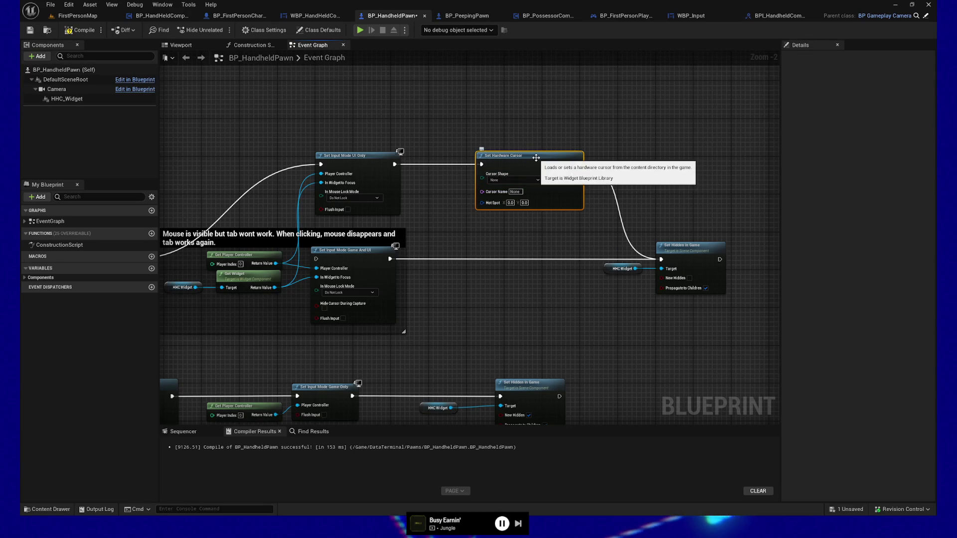
key("Delete")
left_click_drag(429, 189, 534, 189)
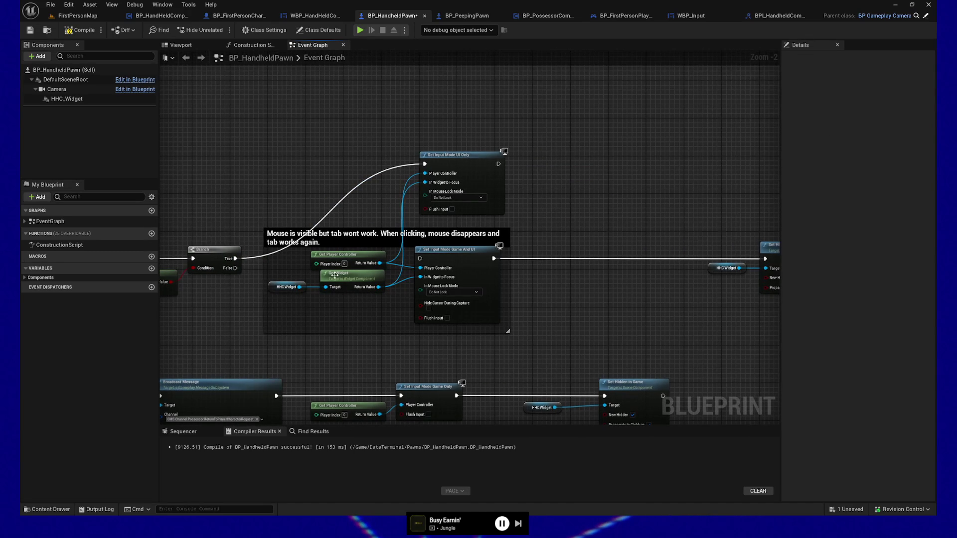
- Search all actions, context sensitivity off, for 'cursor'; discard the mistaken Get Show Mouse Cursor node
right_click(558, 172)
type("show")
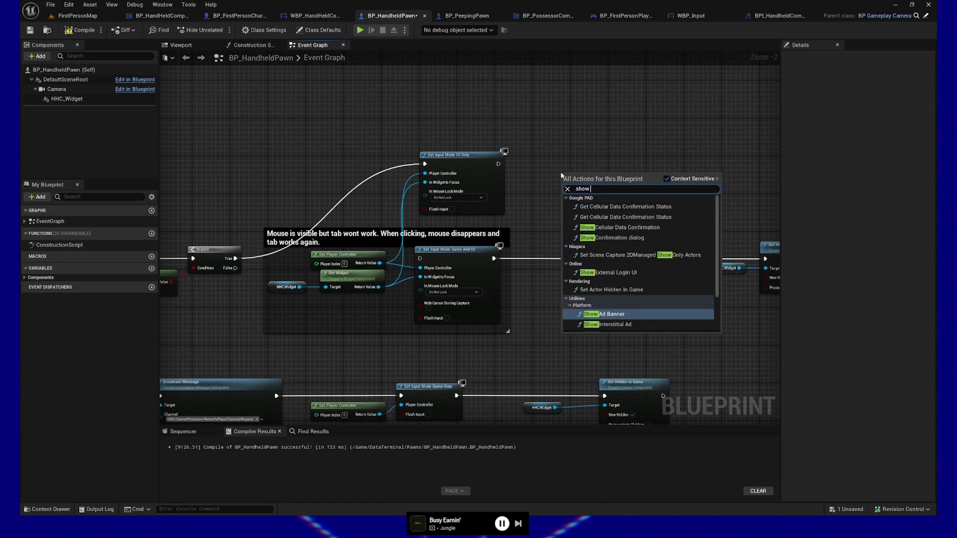
type(" cur")
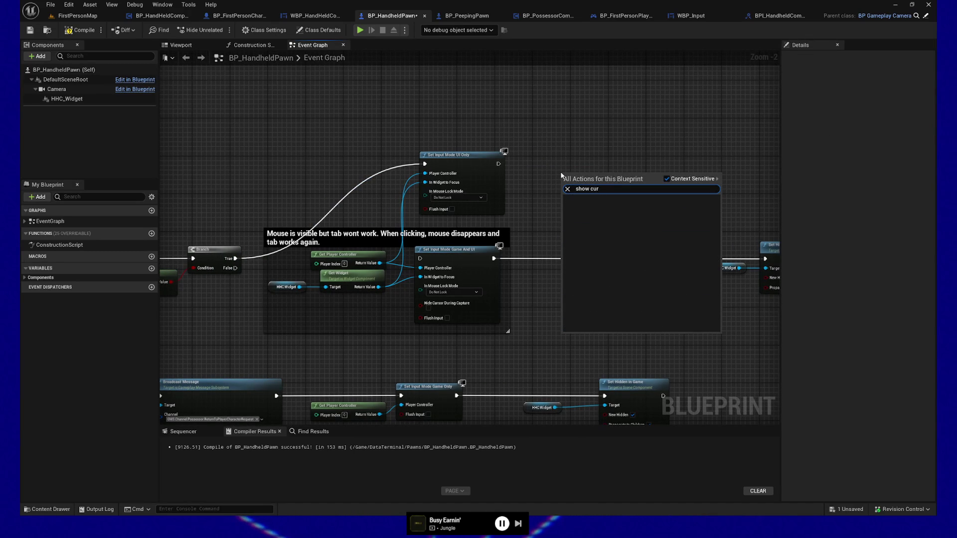
key("ctrl+a")
key("BackSpace")
left_click(703, 178)
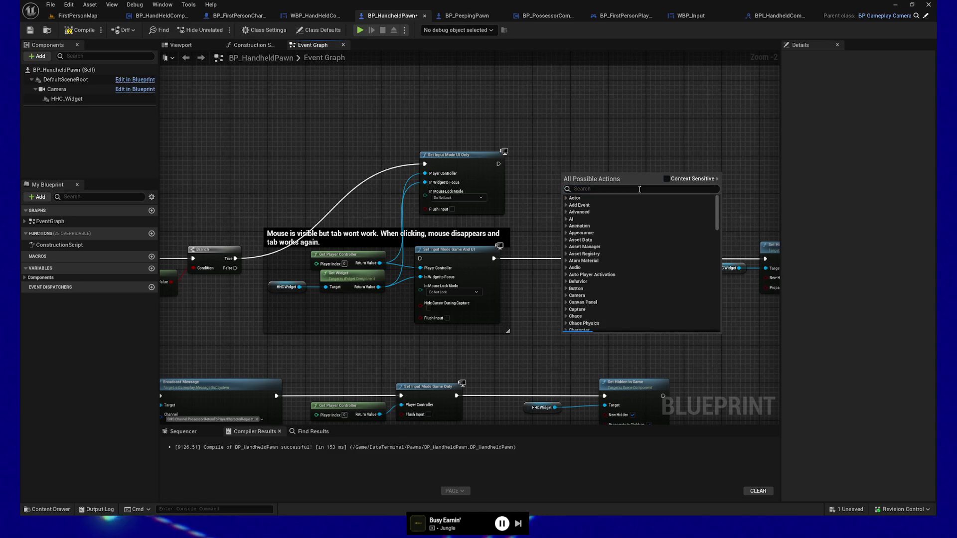
type("show curso")
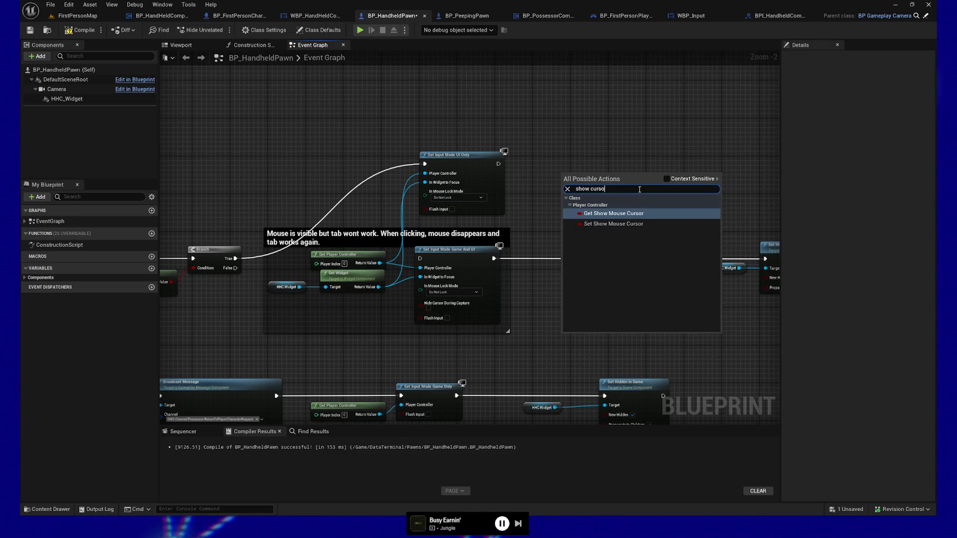
key("ctrl+a")
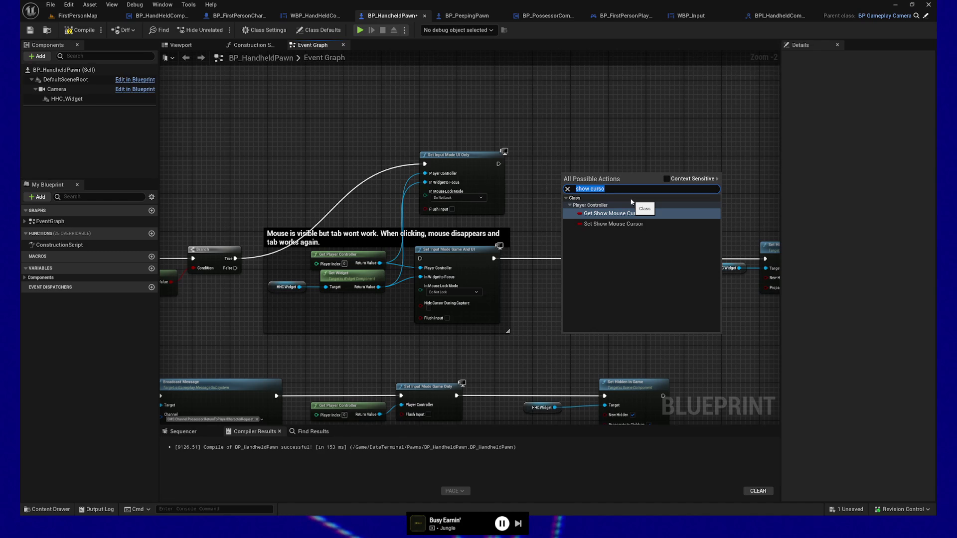
type("cursor")
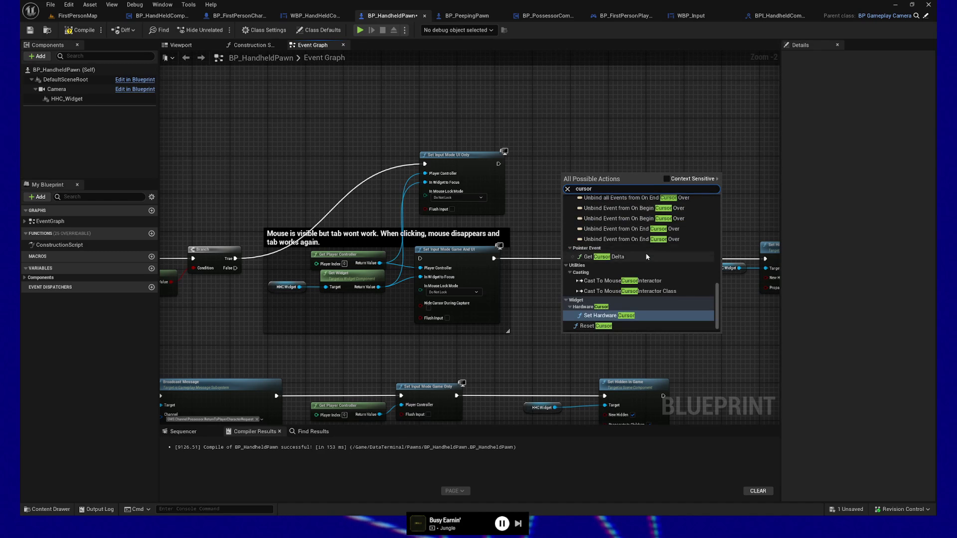
scroll(645, 254, "down", 3)
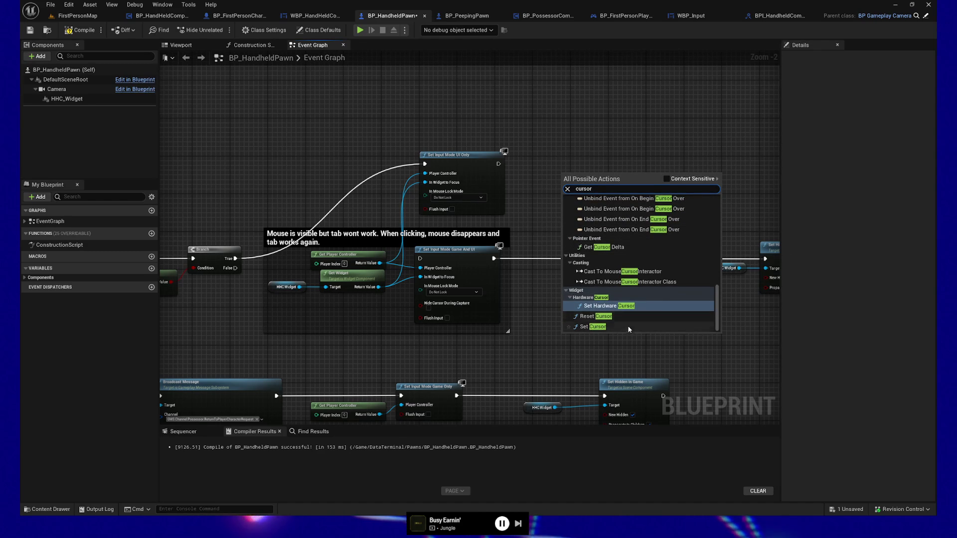
scroll(629, 319, "up", 5)
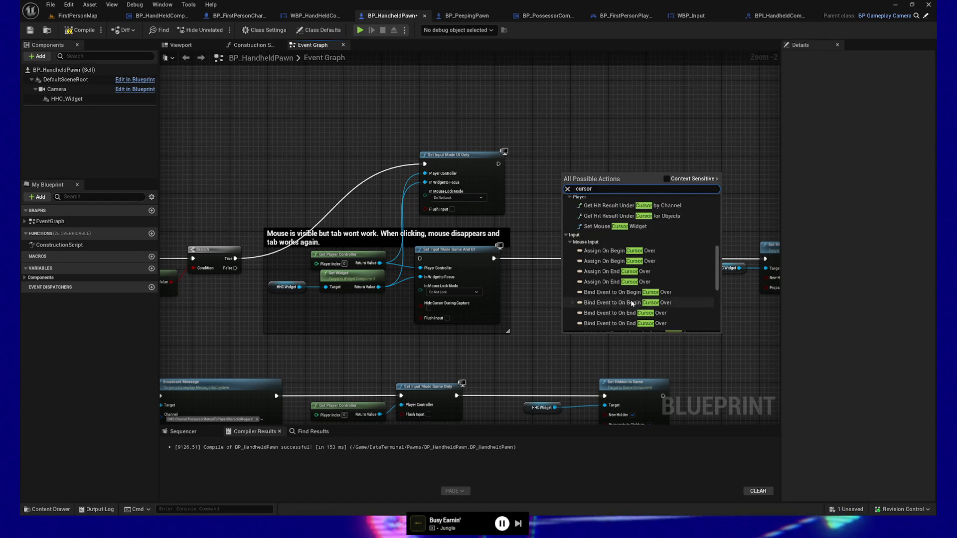
scroll(629, 301, "up", 1)
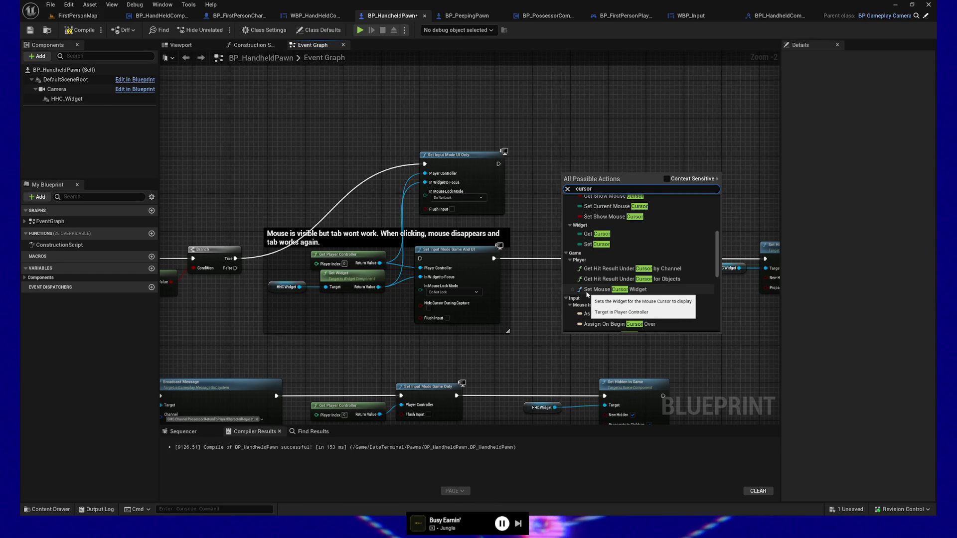
scroll(618, 284, "up", 6)
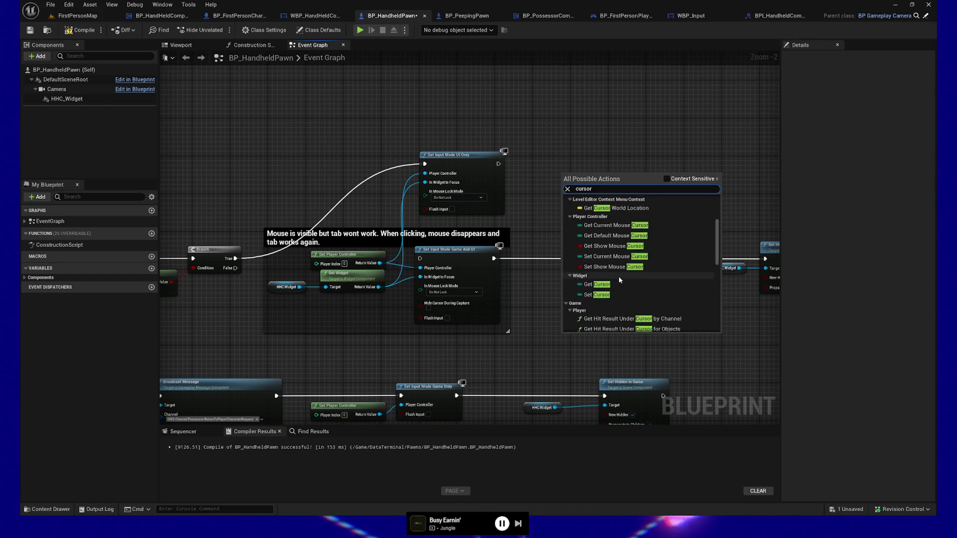
scroll(618, 280, "up", 4)
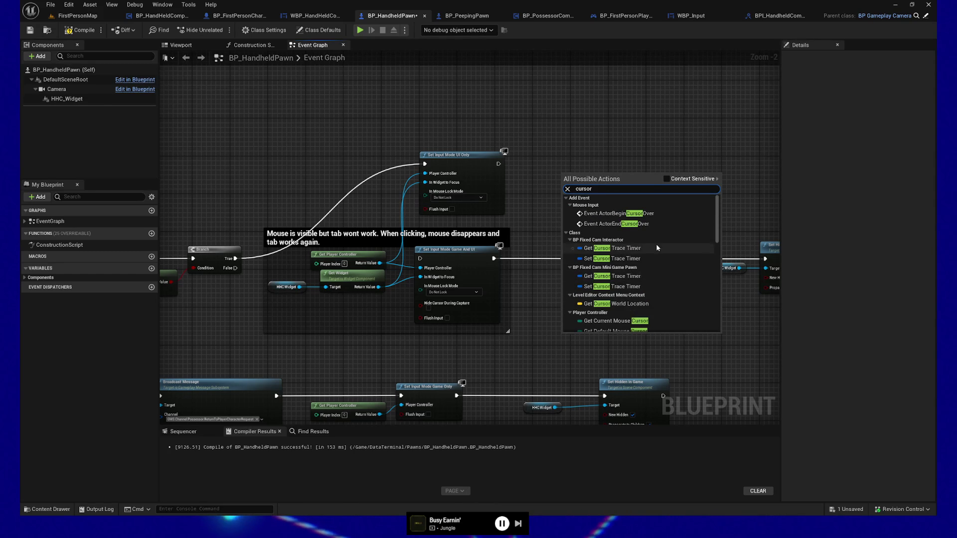
scroll(647, 281, "down", 4)
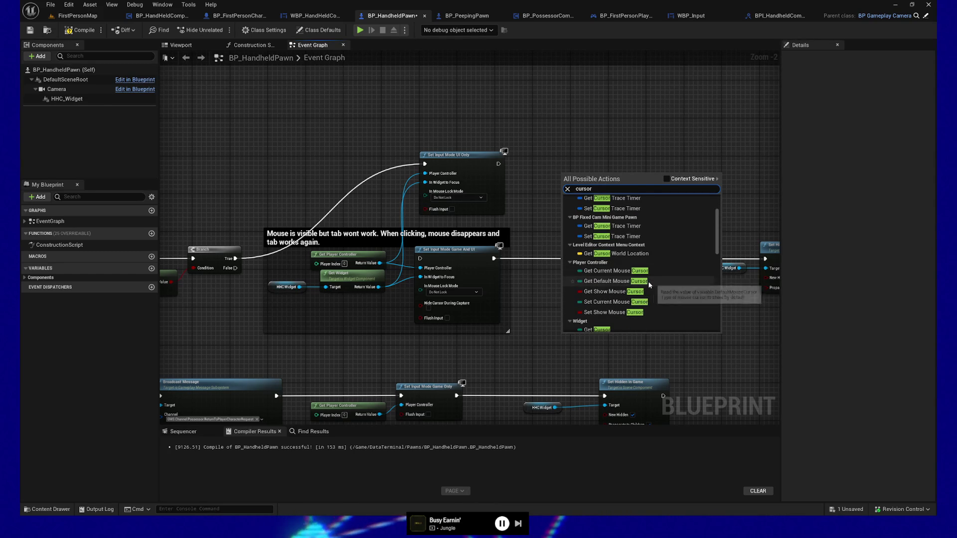
left_click(605, 292)
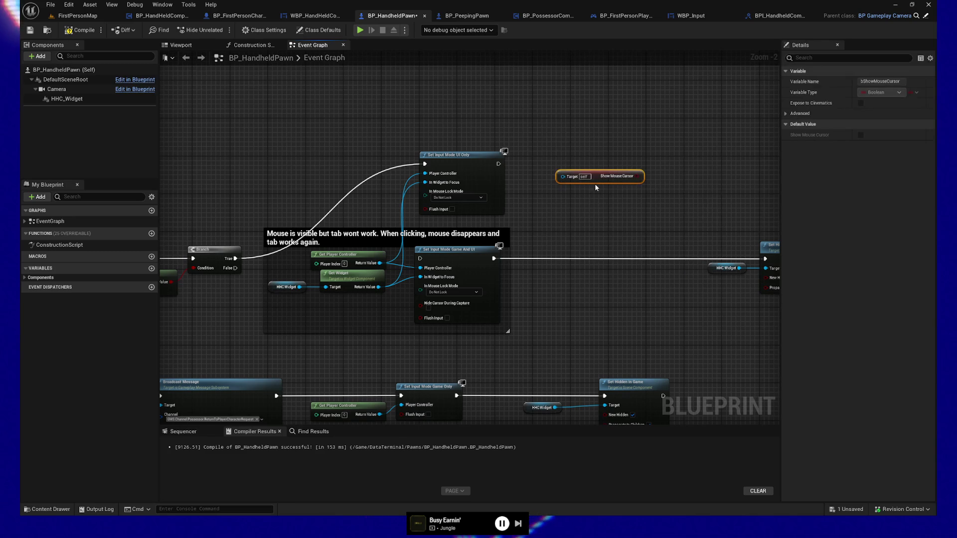
key("Delete")
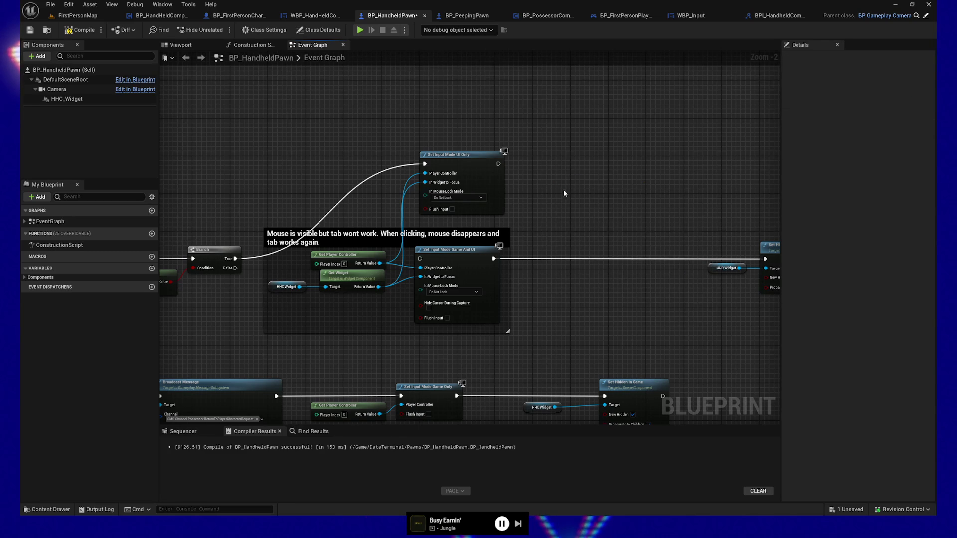
- Add SET Show Mouse Cursor after Set Input Mode UI Only, with the player controller as Target
right_click(562, 194)
type("show cu")
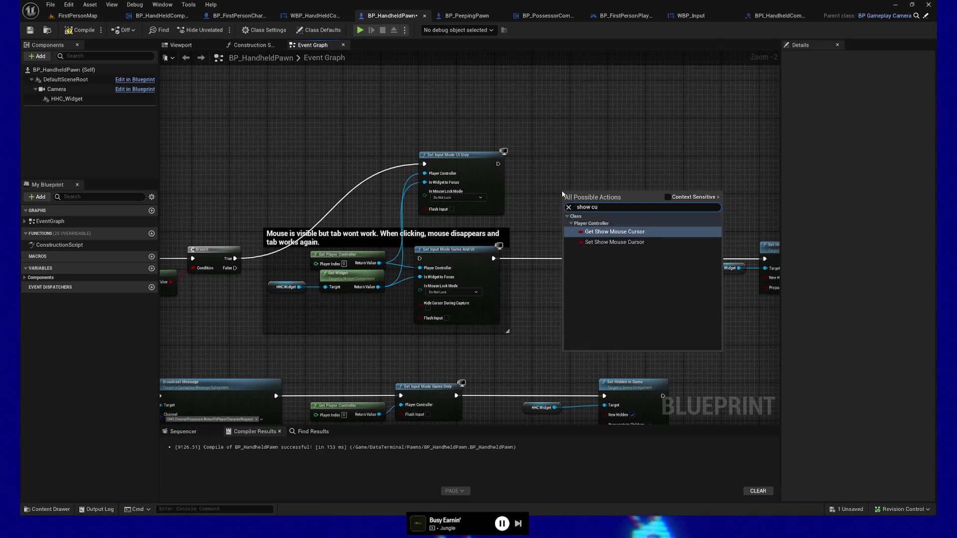
type("rsor")
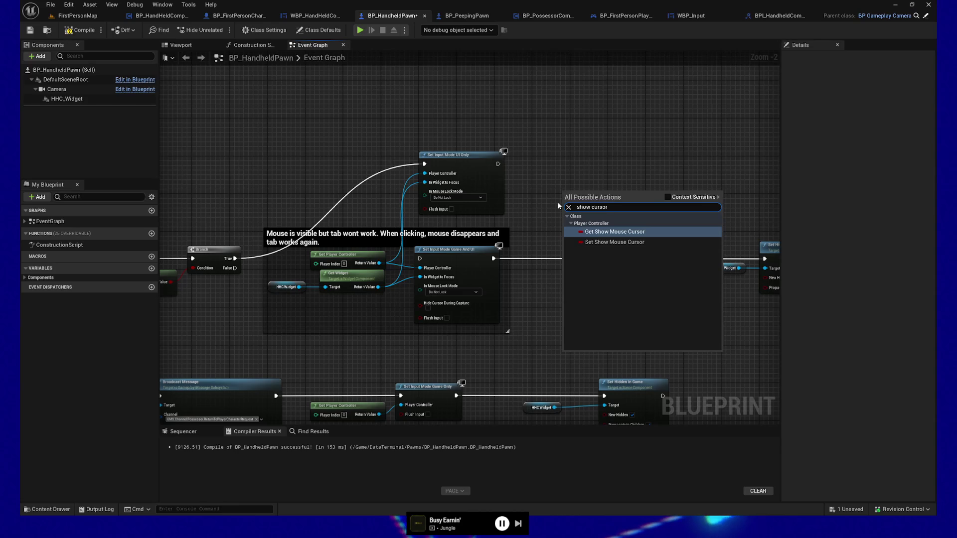
left_click(605, 242)
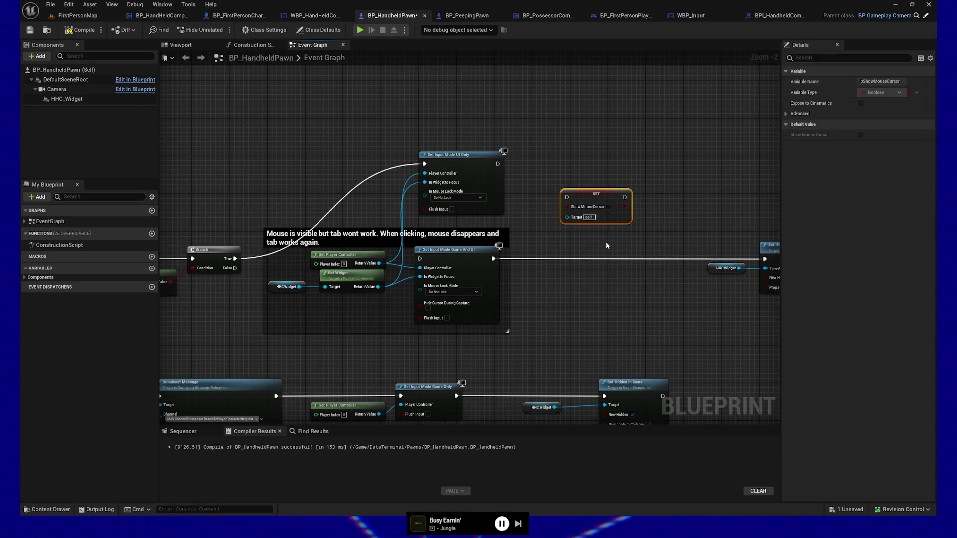
left_click_drag(597, 192, 626, 168)
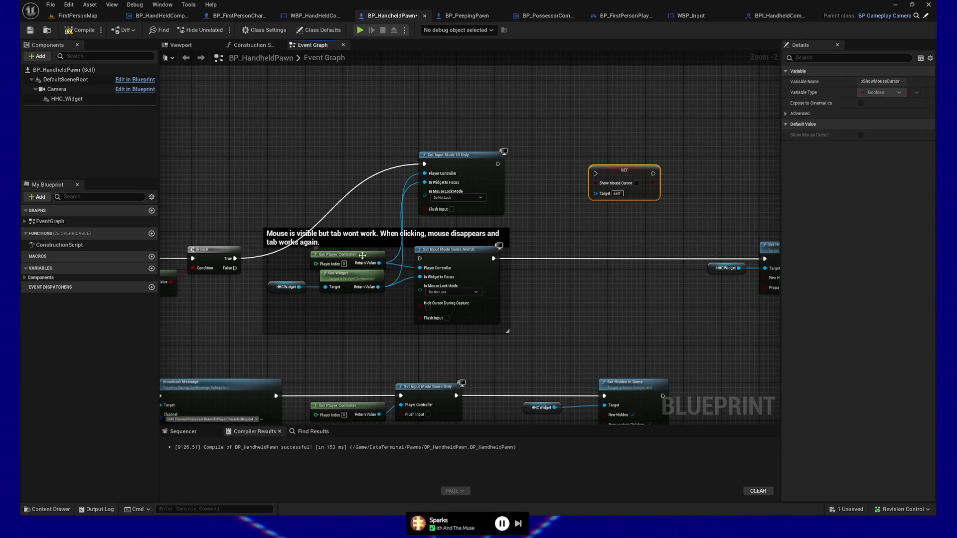
mouse_move(379, 263)
left_mouse_down()
mouse_move(608, 202)
mouse_move(604, 190)
mouse_move(618, 186)
mouse_move(580, 182)
left_mouse_up()
left_click_drag(498, 164, 558, 171)
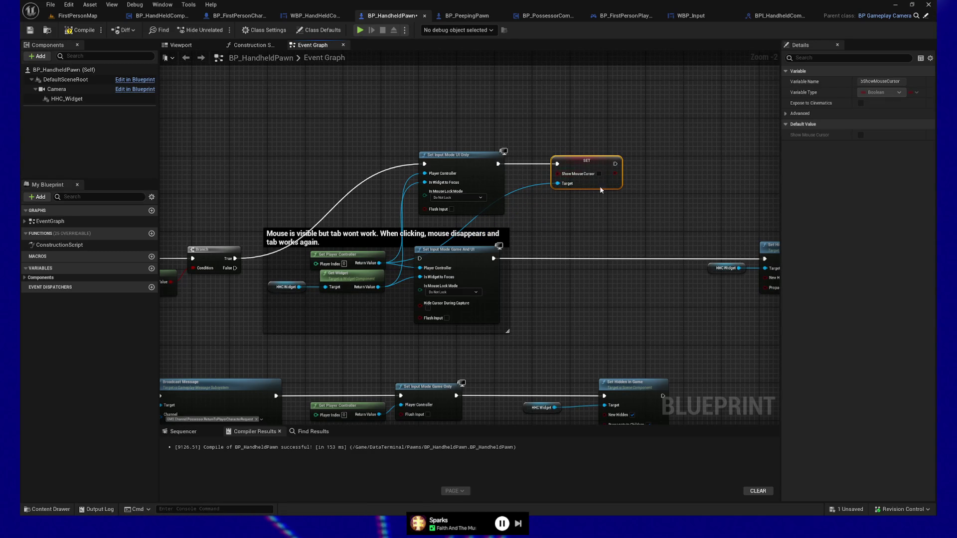
mouse_move(602, 177)
left_mouse_down()
mouse_move(495, 151)
mouse_move(576, 252)
mouse_move(636, 251)
mouse_move(629, 246)
left_mouse_up()
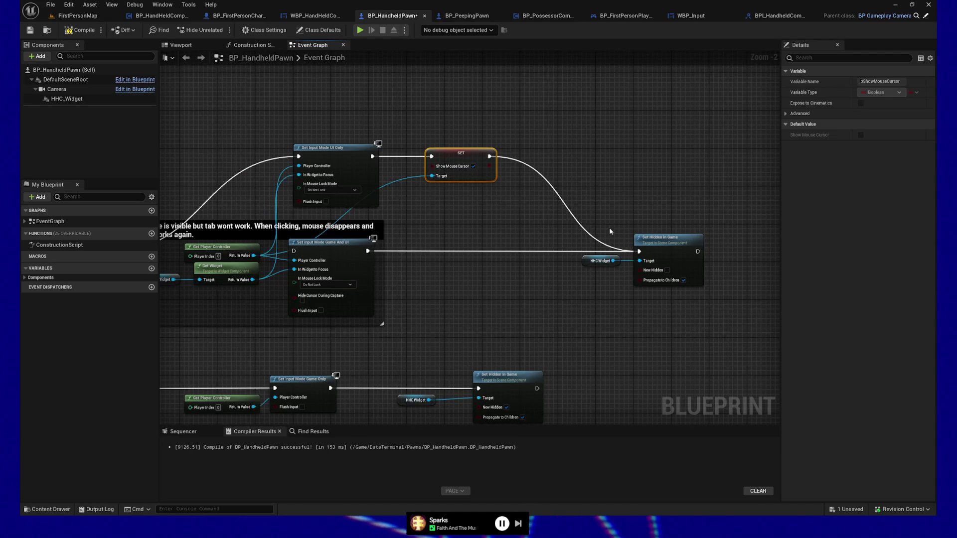
mouse_move(463, 221)
left_mouse_down()
mouse_move(599, 208)
mouse_move(428, 210)
mouse_move(623, 197)
mouse_move(587, 200)
left_mouse_up()
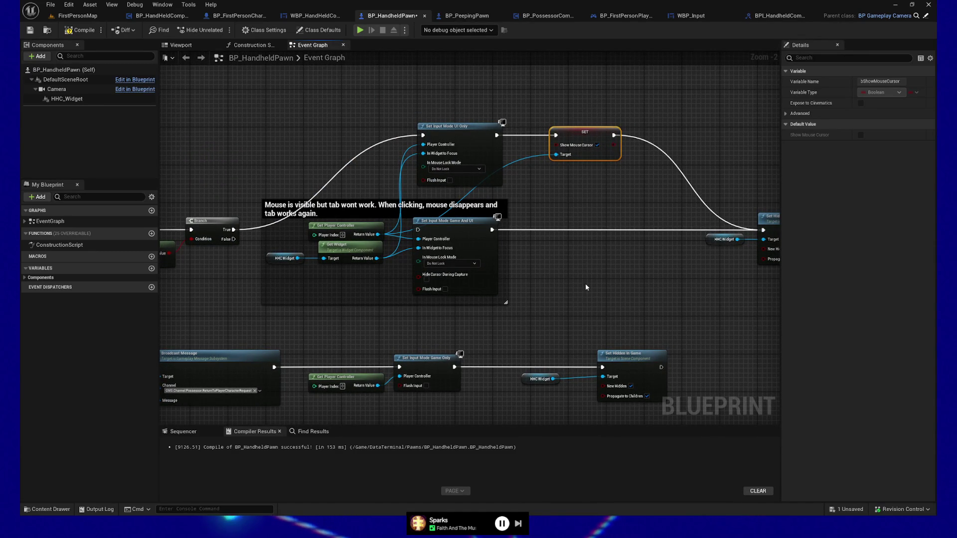
mouse_move(591, 311)
left_mouse_down()
mouse_move(604, 220)
mouse_move(628, 234)
mouse_move(609, 249)
left_mouse_up()
- Add an unticked Set Show Mouse Cursor after Set Input Mode Game Only, targeting the player controller
mouse_move(492, 267)
left_mouse_down()
mouse_move(571, 254)
mouse_move(570, 269)
mouse_move(551, 257)
mouse_move(588, 228)
left_mouse_up()
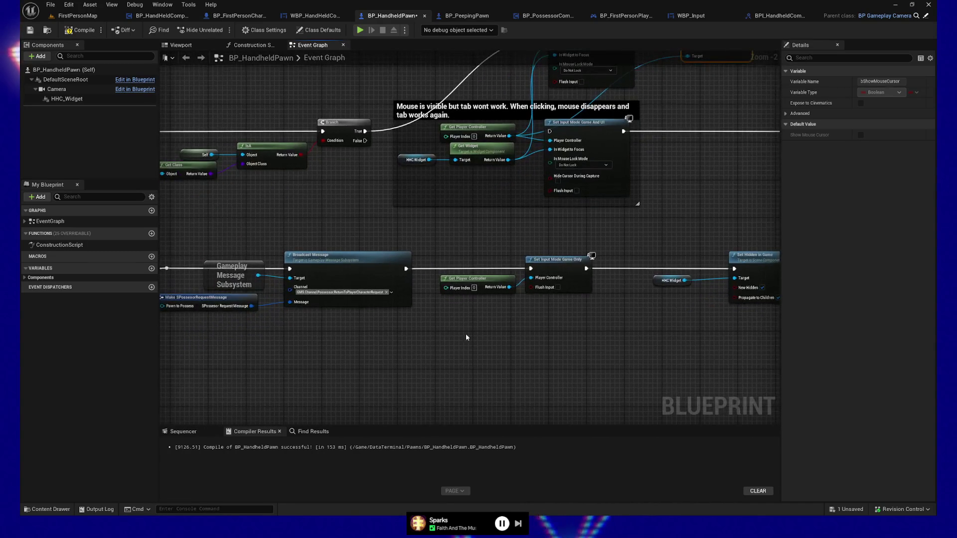
left_click_drag(574, 303, 535, 338)
right_click(489, 381)
type("show mouse")
key("Down")
key("Return")
left_click_drag(467, 369, 440, 361)
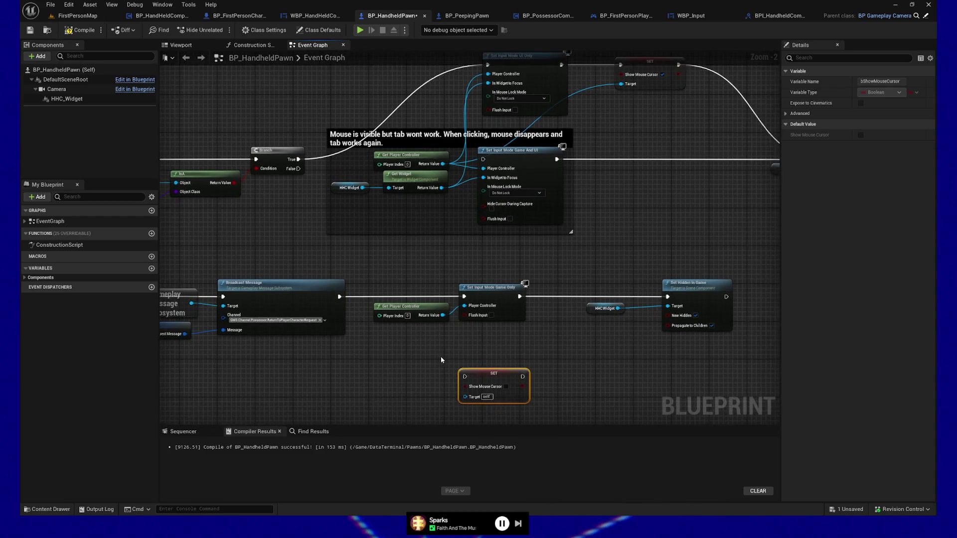
mouse_move(443, 319)
left_mouse_down()
mouse_move(465, 396)
mouse_move(575, 347)
left_mouse_up()
mouse_move(519, 296)
left_mouse_down()
mouse_move(553, 345)
mouse_move(668, 298)
left_mouse_up()
- Compile and save BP_HandheldPawn, then launch a standalone game preview
left_click(81, 31)
key("ctrl+s")
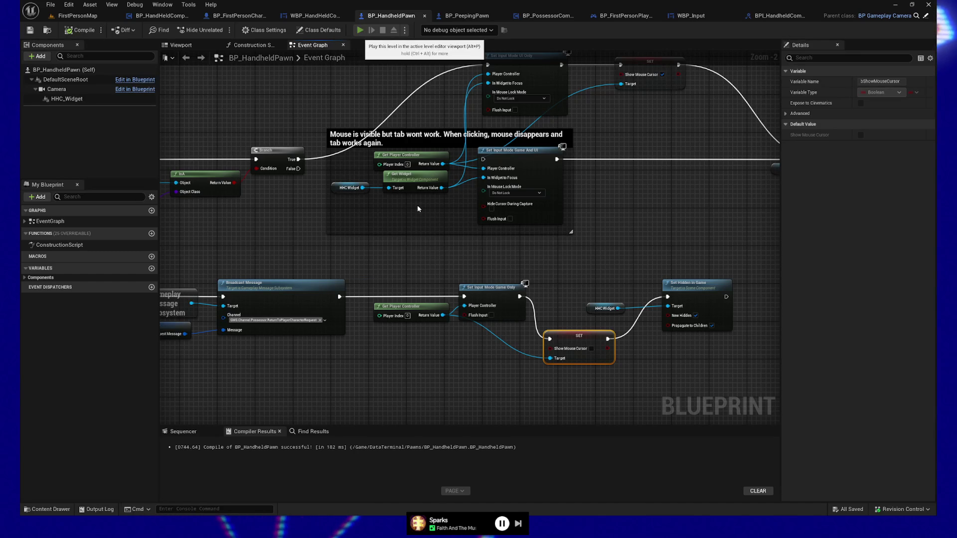
left_click(360, 31)
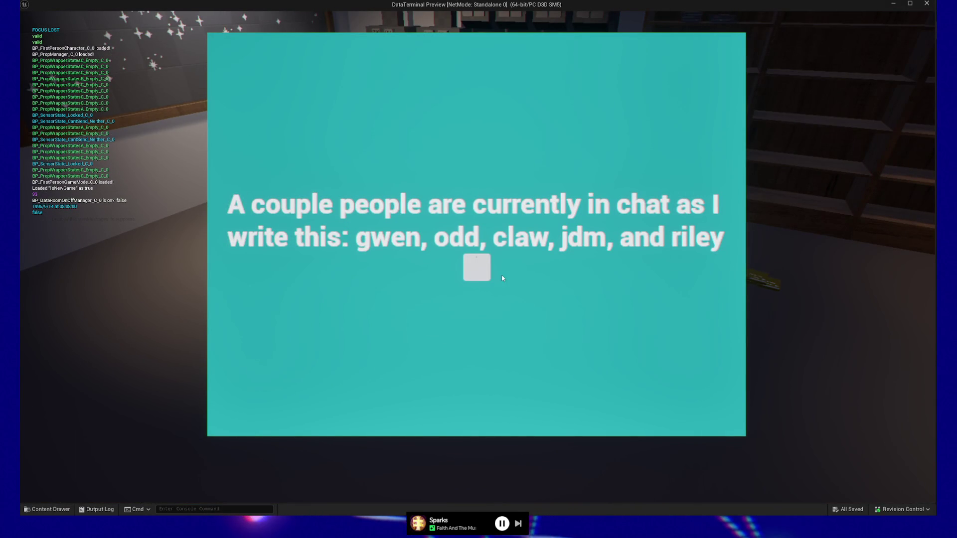
- Check that the terminal's grey button prints Hello in standalone play, then close the preview
left_click(476, 267)
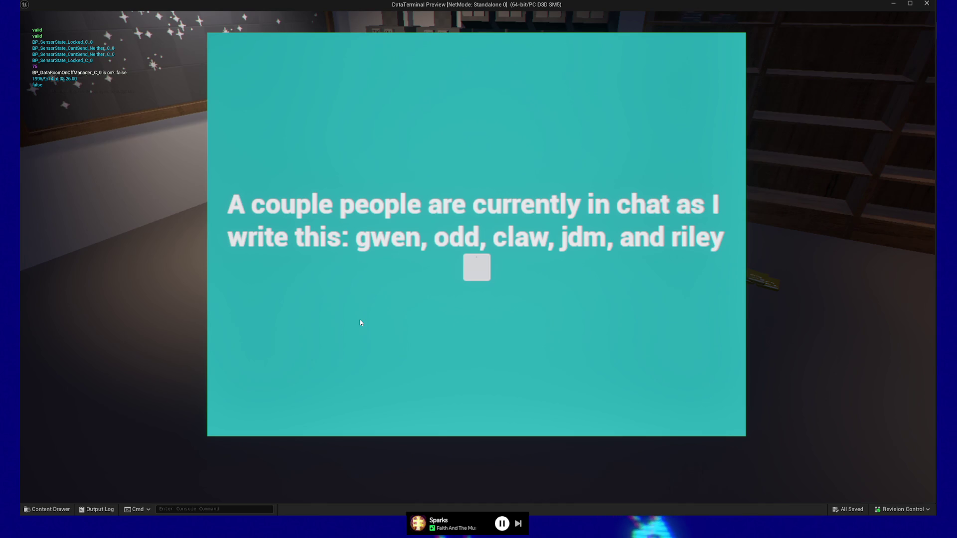
left_click(477, 276)
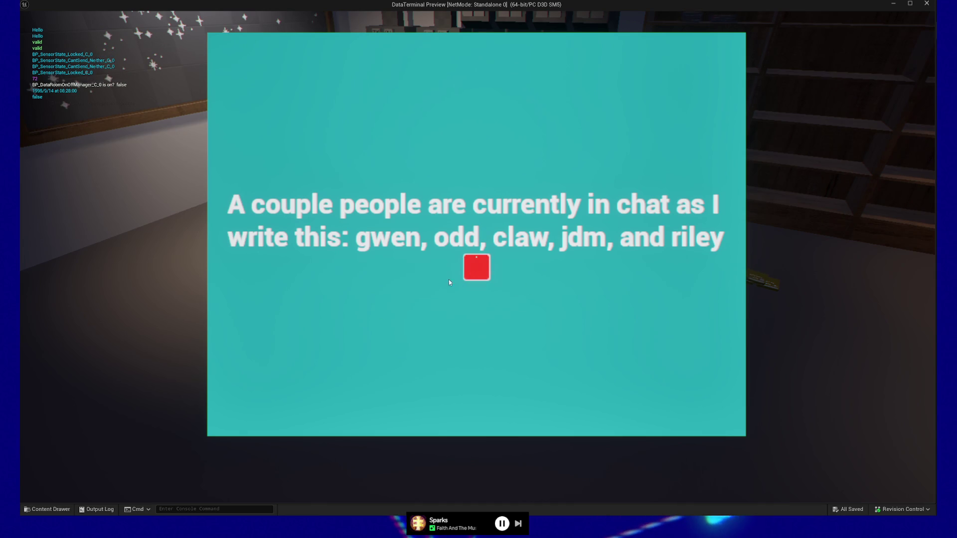
key("Escape")
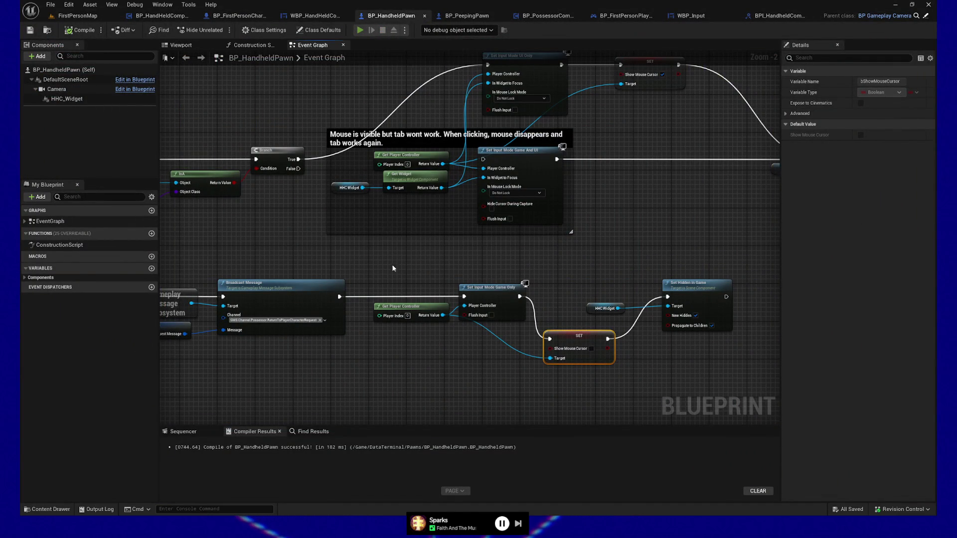
key("alt+p")
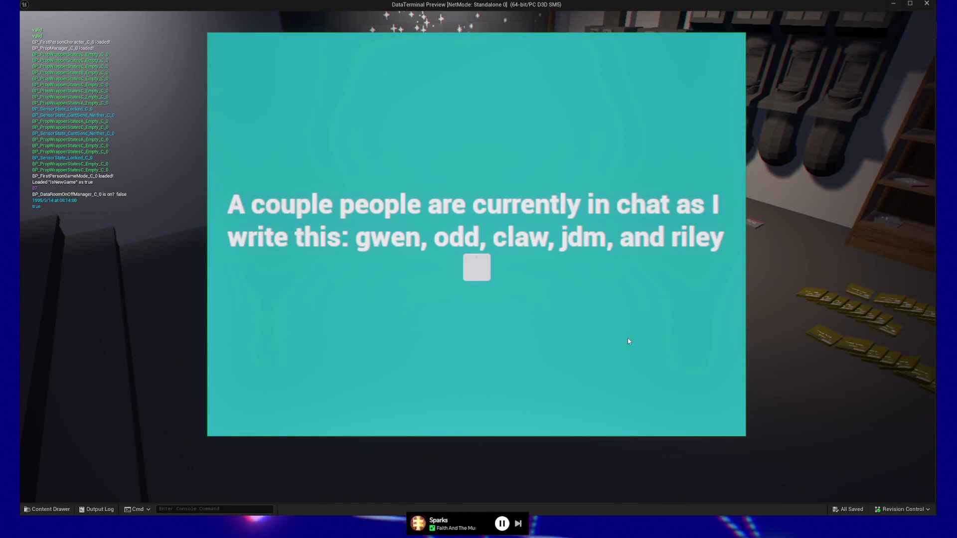
left_click(477, 259)
left_click(477, 257)
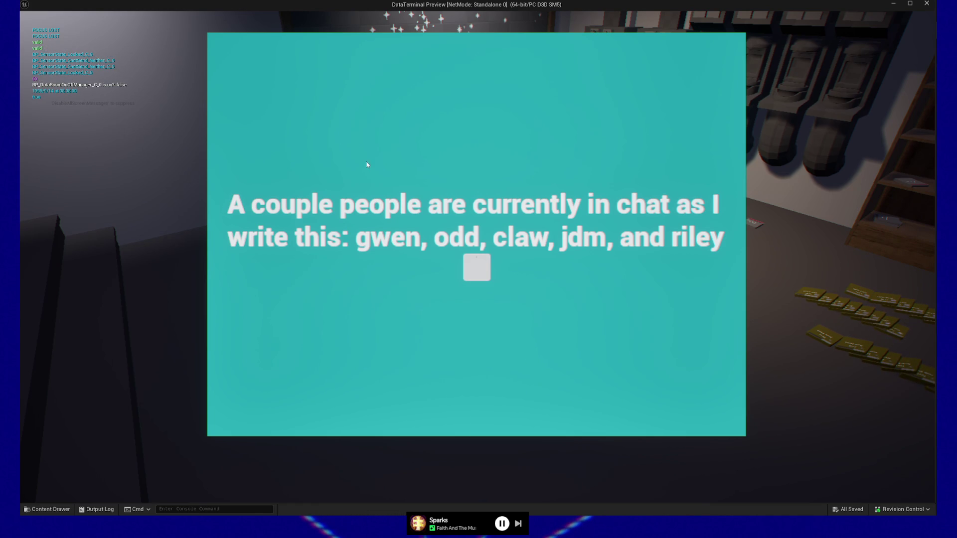
left_click(477, 268)
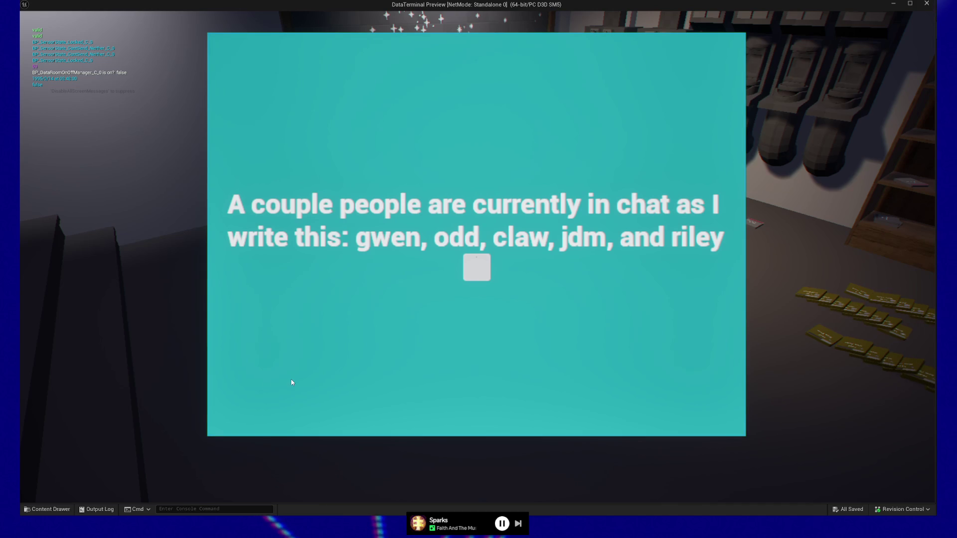
left_click(578, 298)
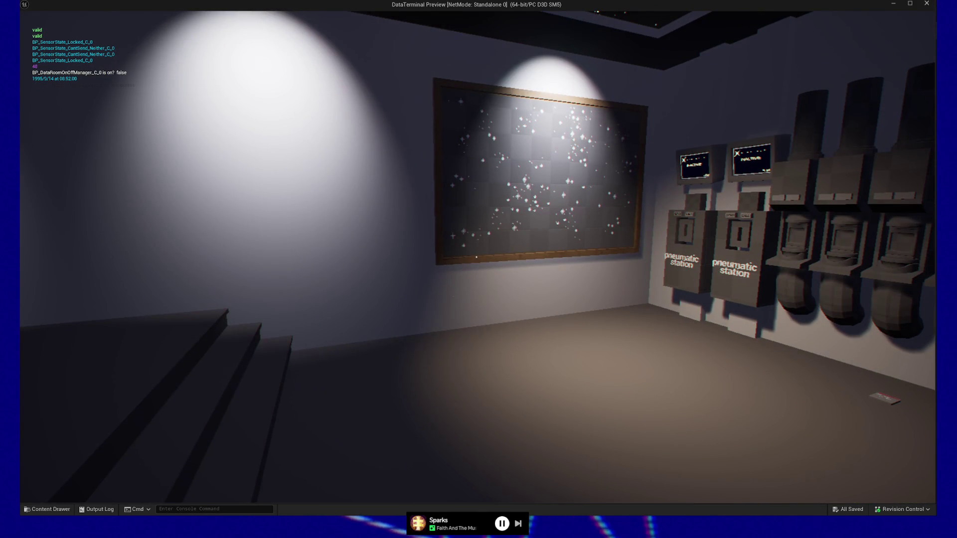
mouse_move(476, 257)
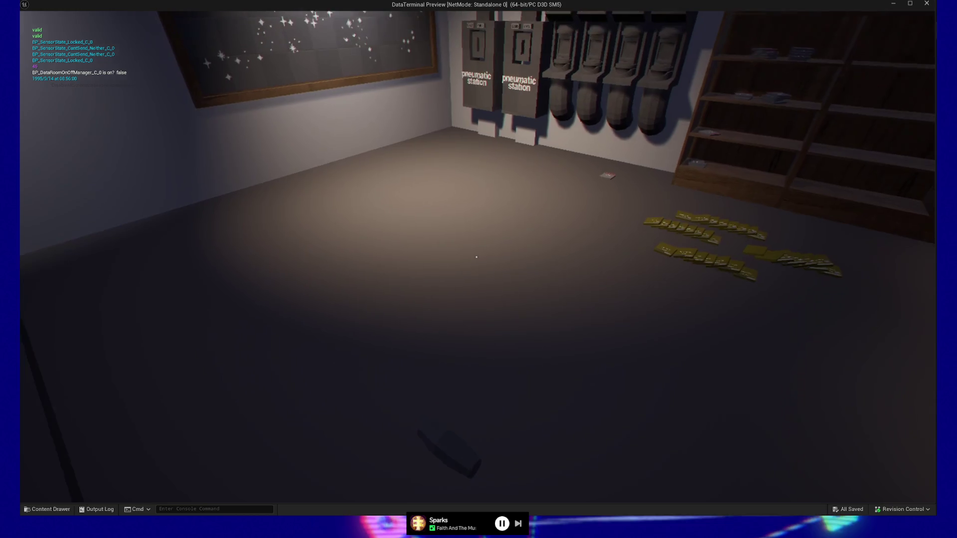
left_click(477, 257)
left_click(420, 311)
left_click(476, 257)
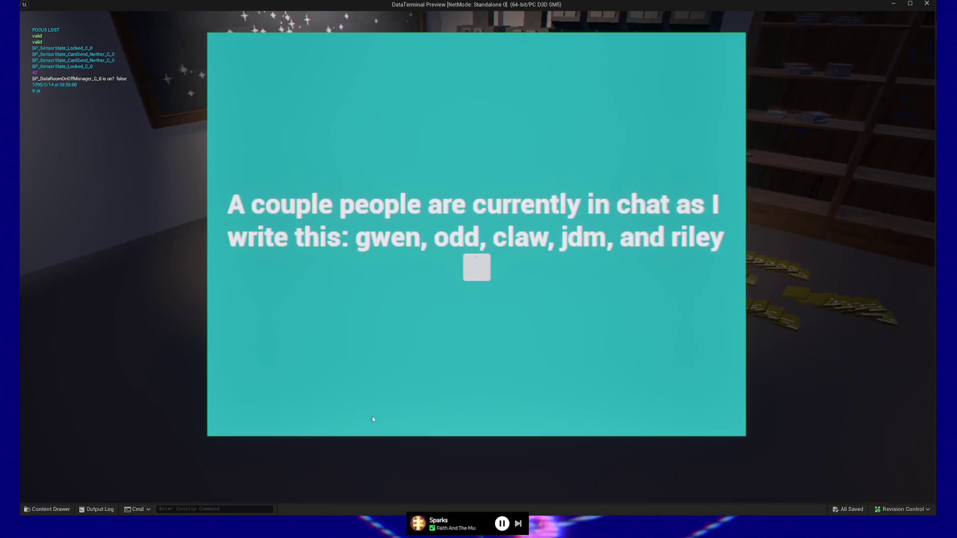
left_click(457, 343)
left_click(477, 257)
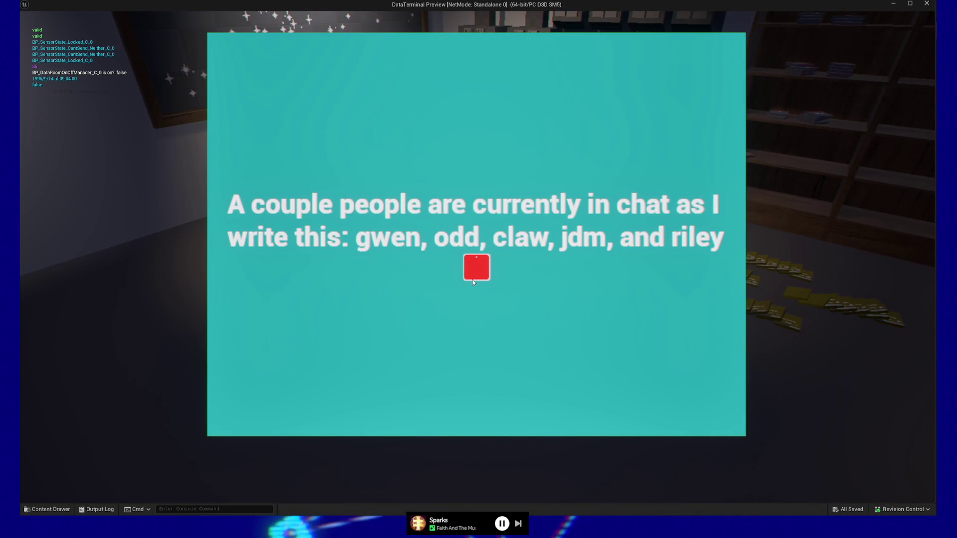
left_click(414, 319)
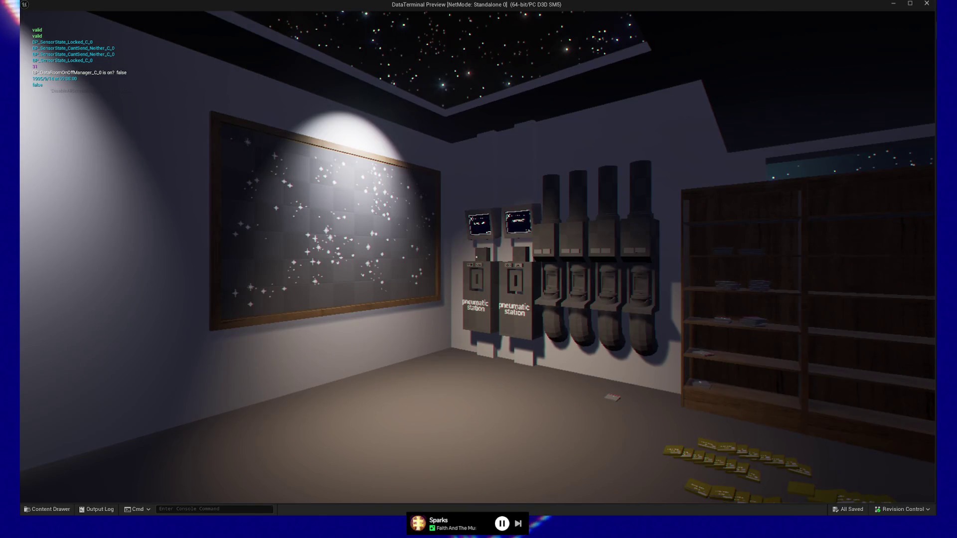
key("Escape")
left_click(478, 401)
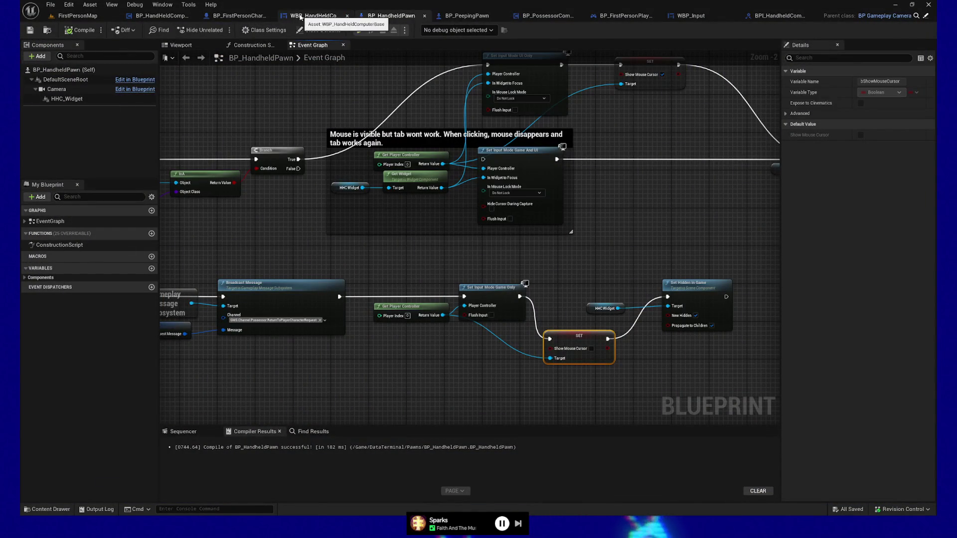
- Route BP_HandheldPawn's Branch True exec to Set Input Mode Game And UI, then compile and save
left_click(315, 15)
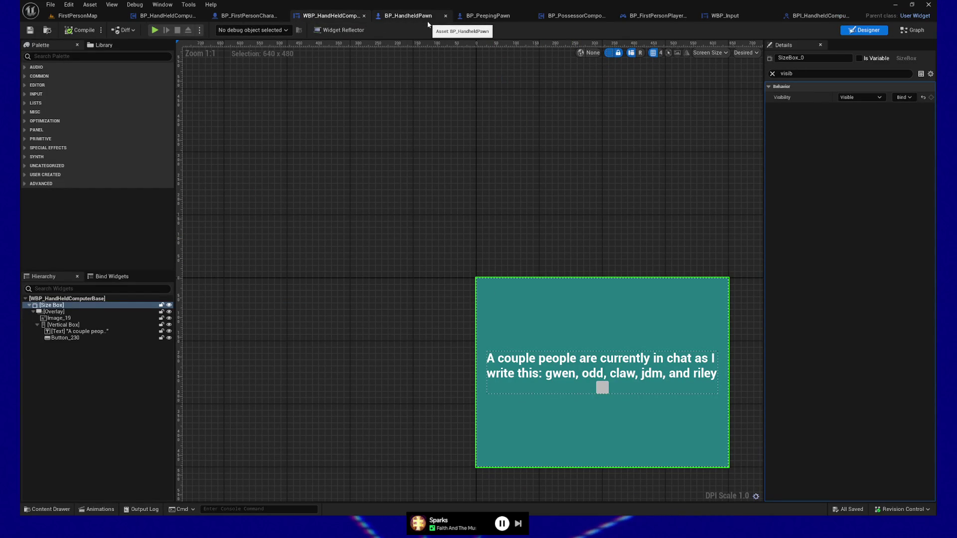
left_click(423, 17)
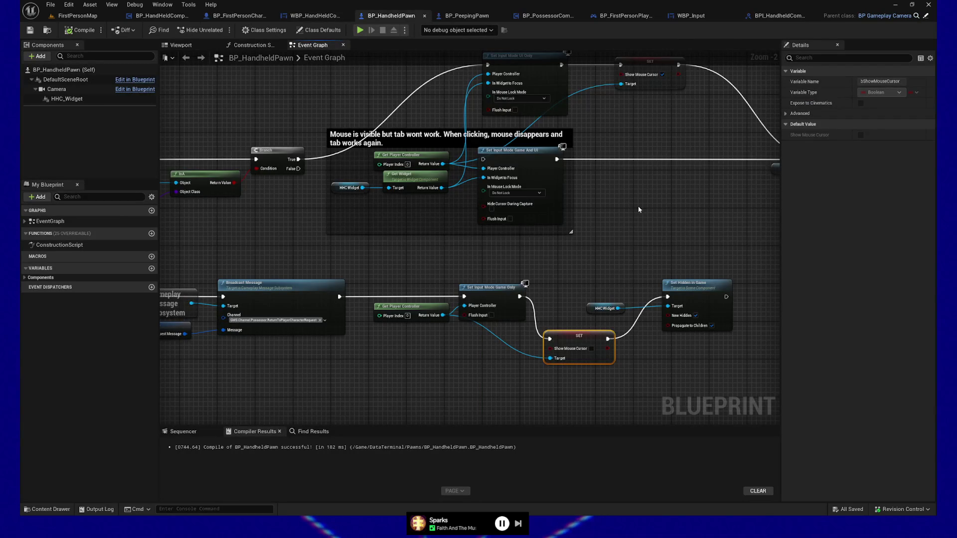
left_click_drag(626, 204, 608, 258)
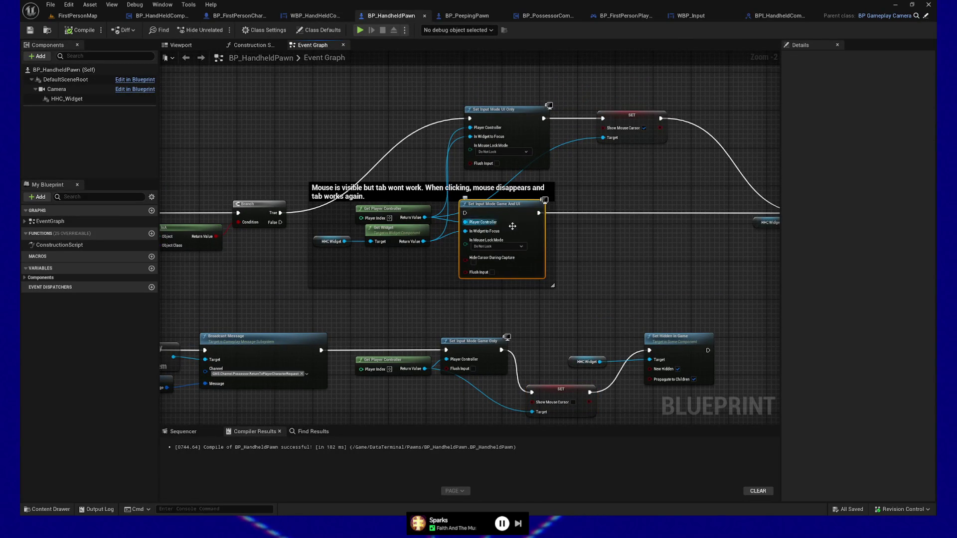
left_click_drag(279, 214, 465, 212)
mouse_move(542, 209)
left_mouse_down()
mouse_move(433, 234)
mouse_move(493, 204)
mouse_move(551, 144)
left_mouse_up()
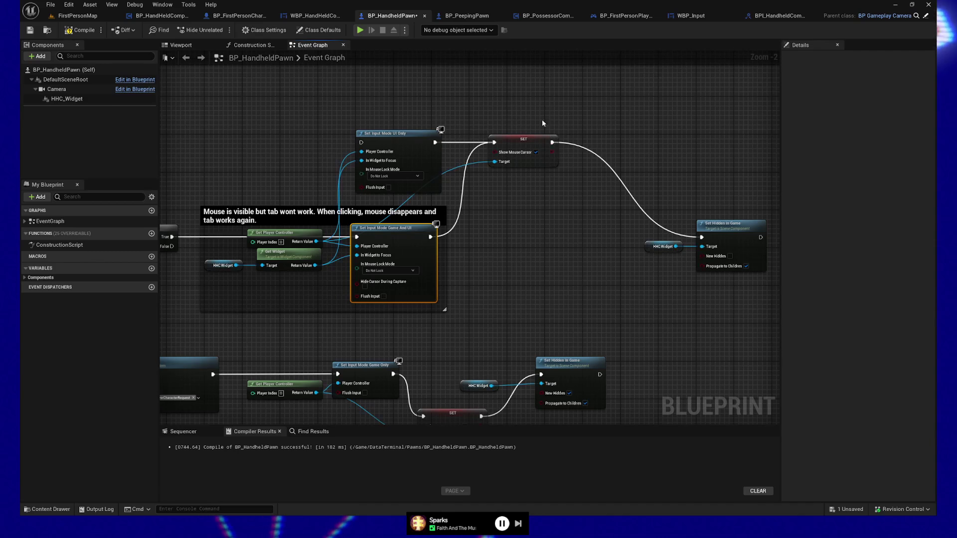
left_click(74, 31)
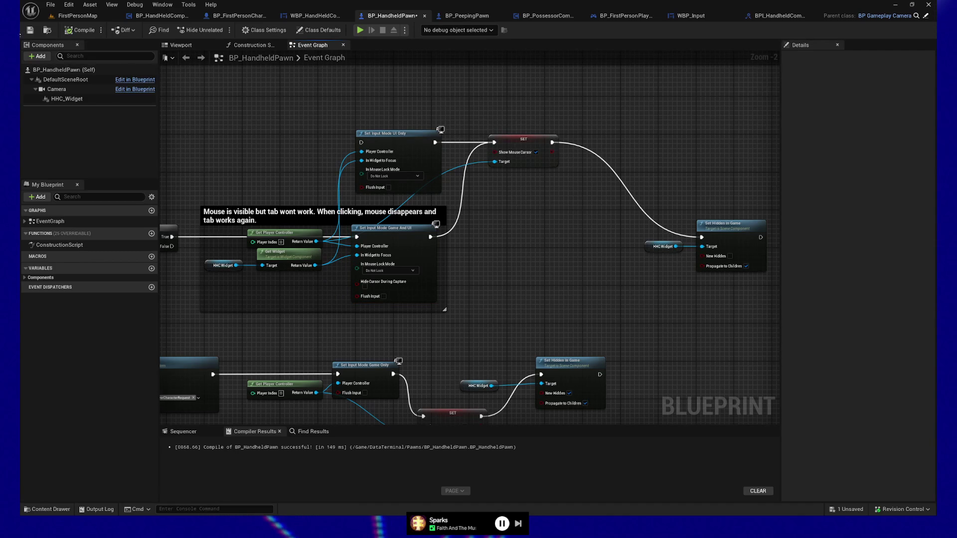
key("ctrl+s")
- Review WBP_HandHeldComputerBase's On Key Down function graph, then start a standalone play test
left_click(319, 16)
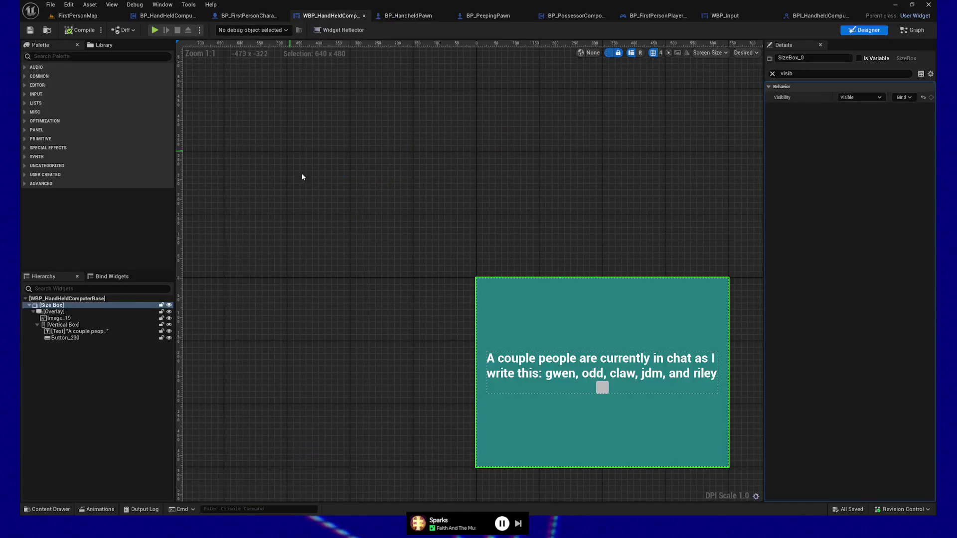
left_click(912, 30)
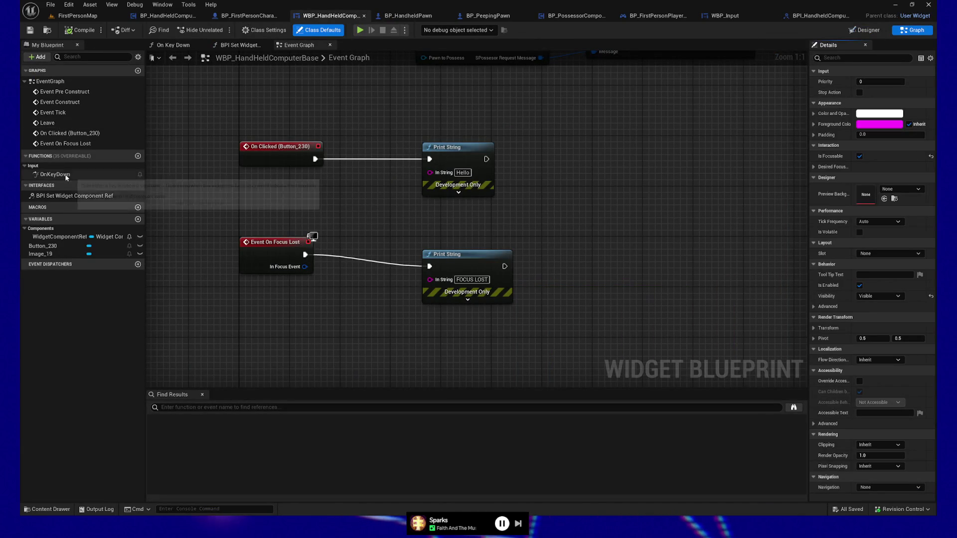
left_click(55, 173)
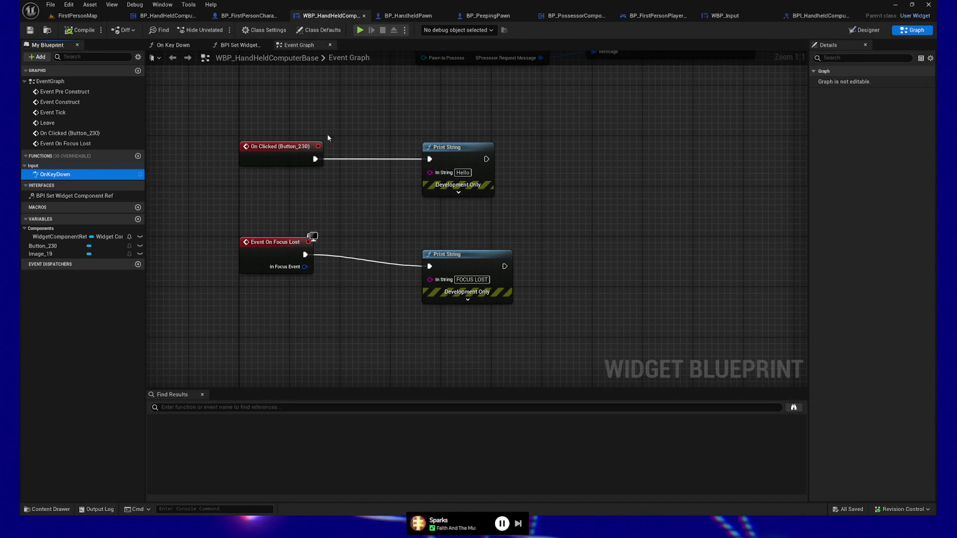
left_click(240, 45)
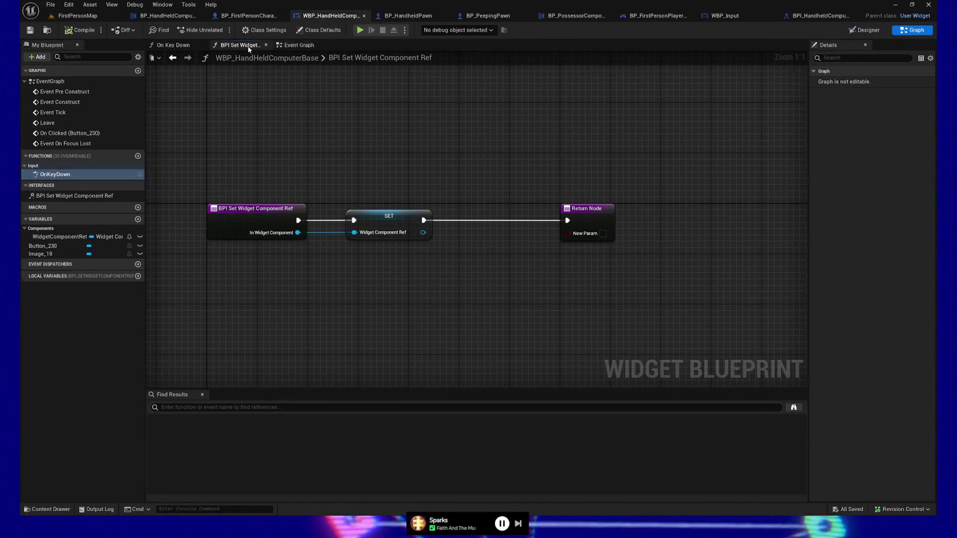
left_click(172, 46)
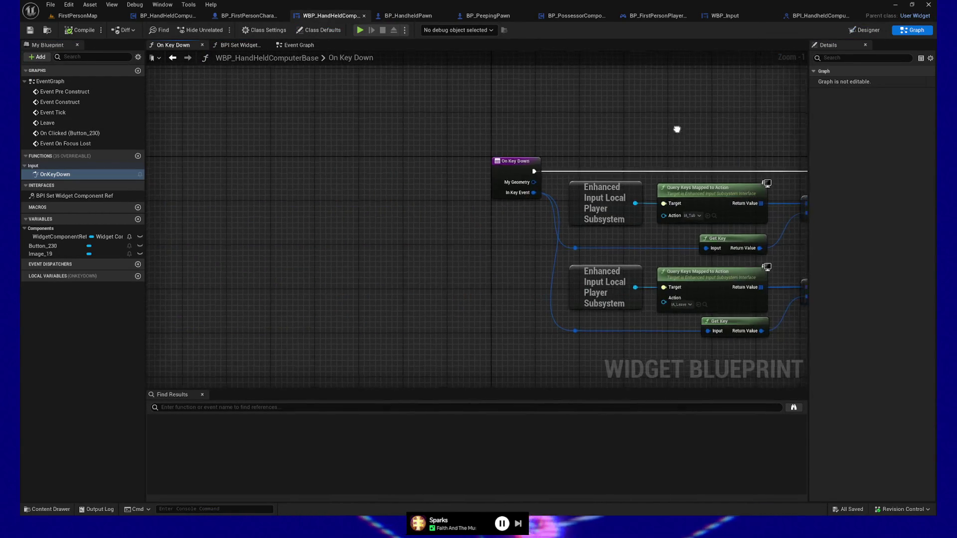
left_click(318, 179, "alt")
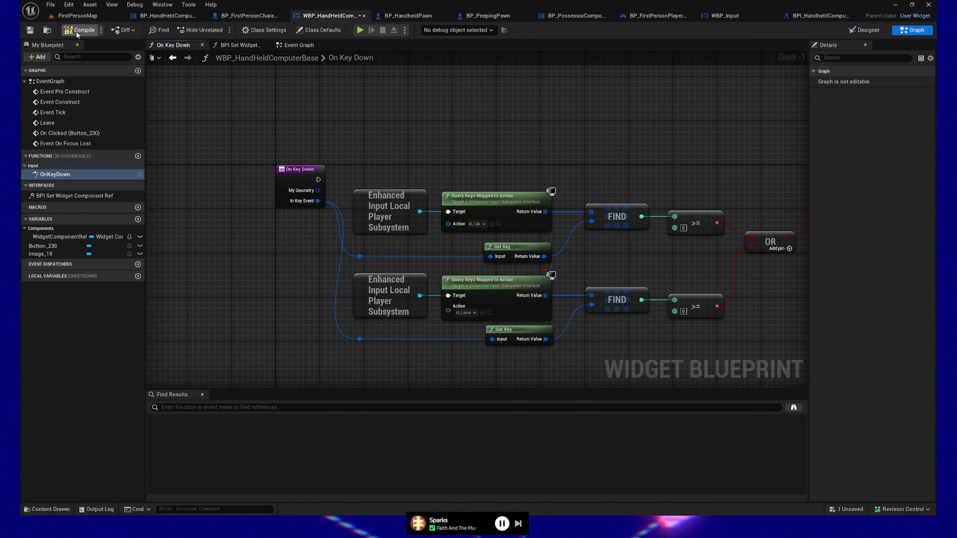
left_click_drag(459, 94, 424, 87)
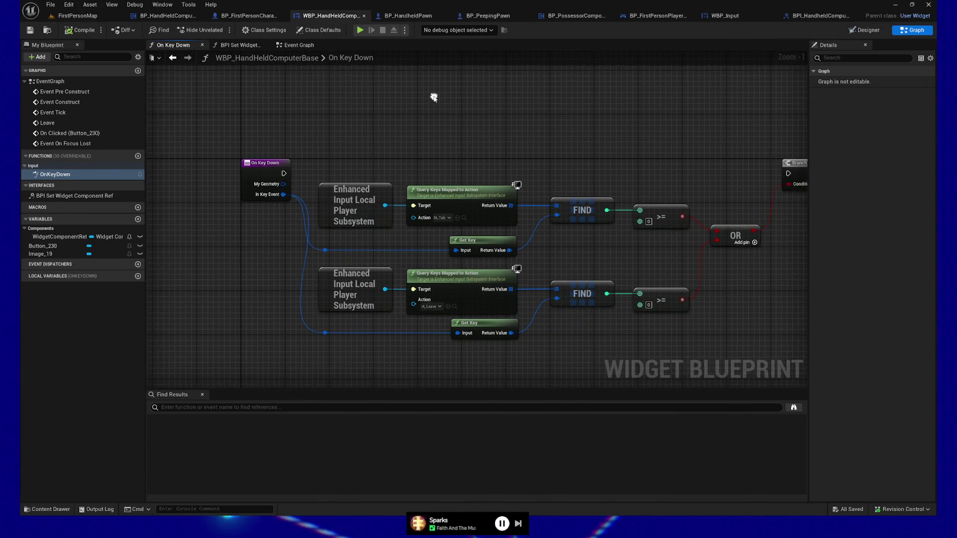
left_click(361, 31)
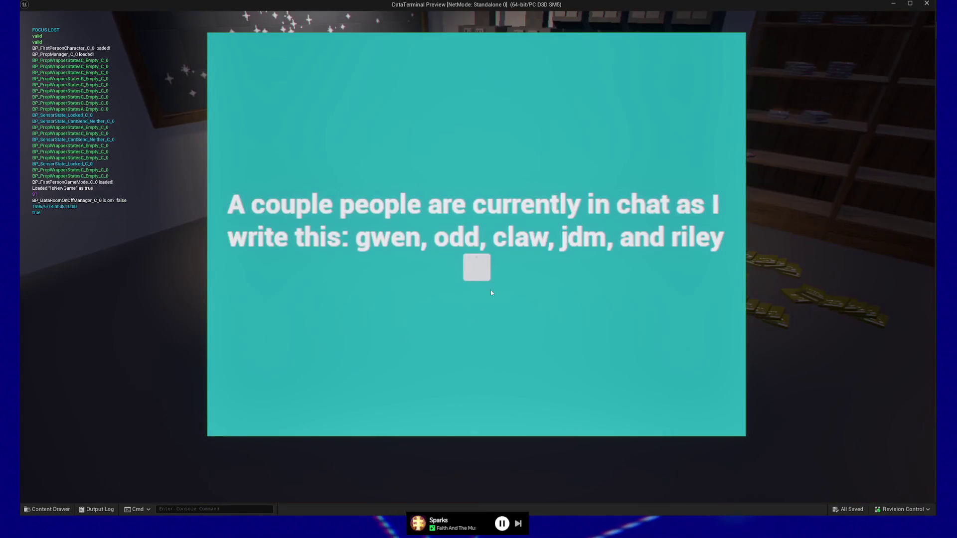
- Test the terminal button twice in the standalone preview, then quit back to the editor
left_click(478, 268)
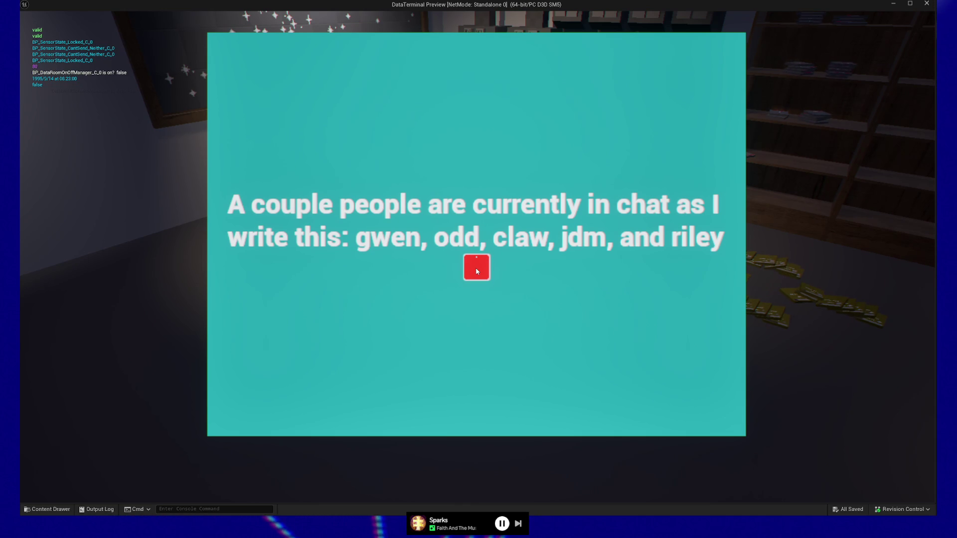
left_click(480, 273)
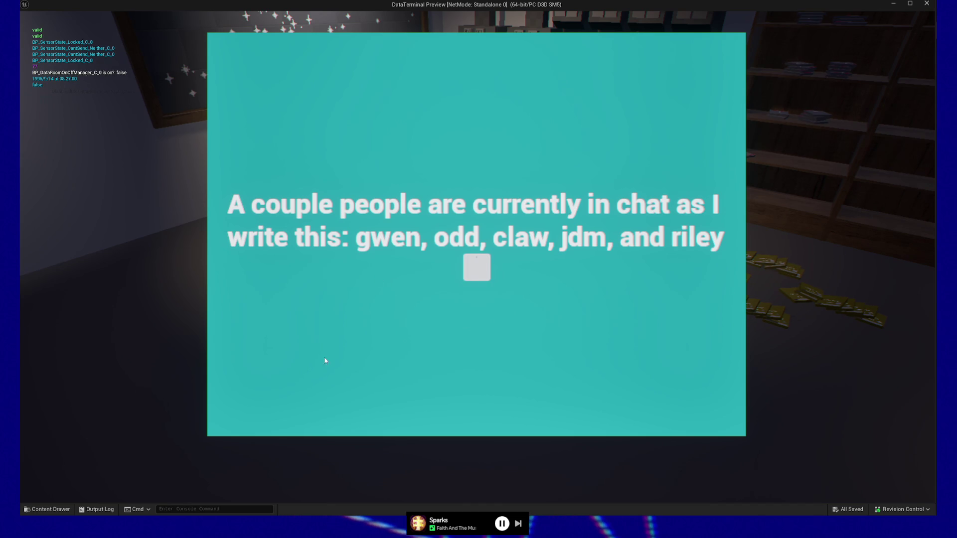
key("Escape")
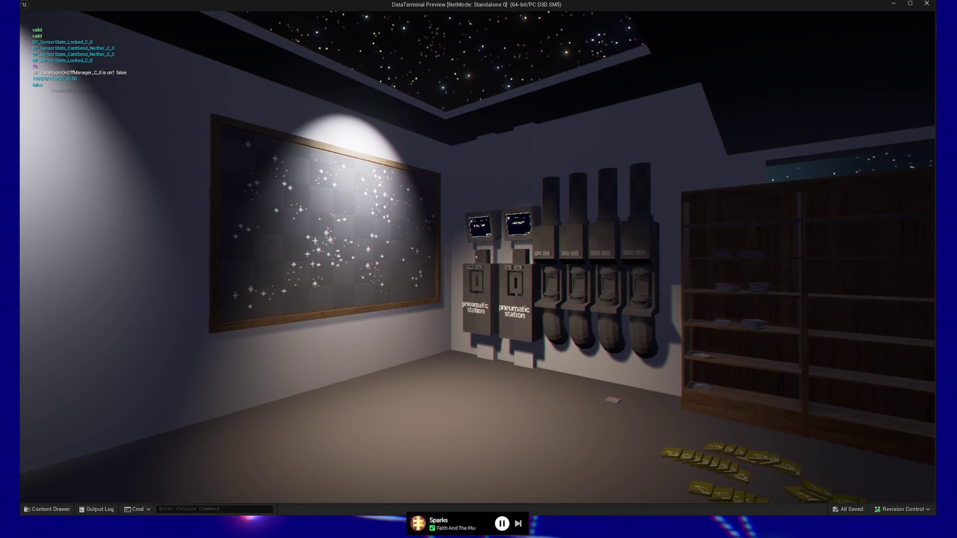
key("Escape")
left_click(474, 402)
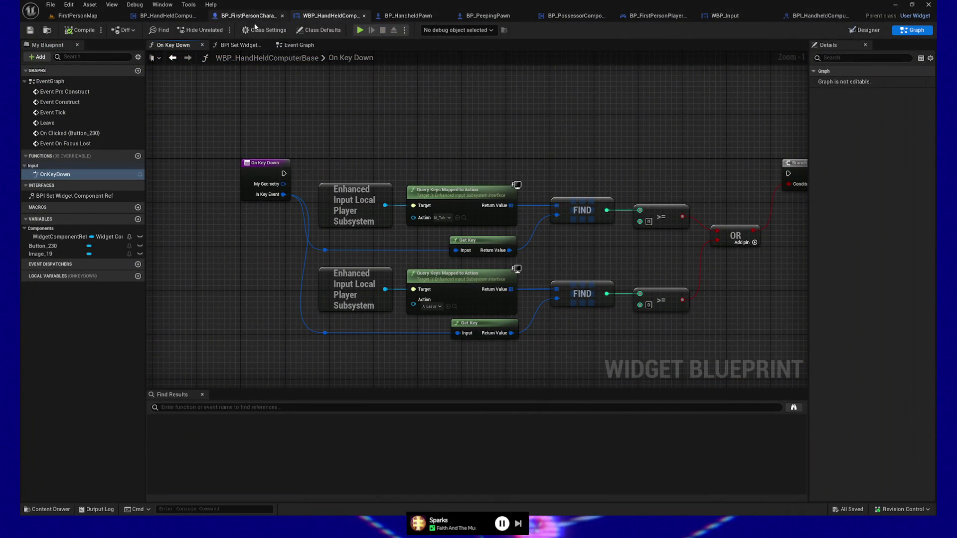
- Replay with Alt+P, toggling the terminal with E and Esc and clicking away to test focus loss
key("alt+p")
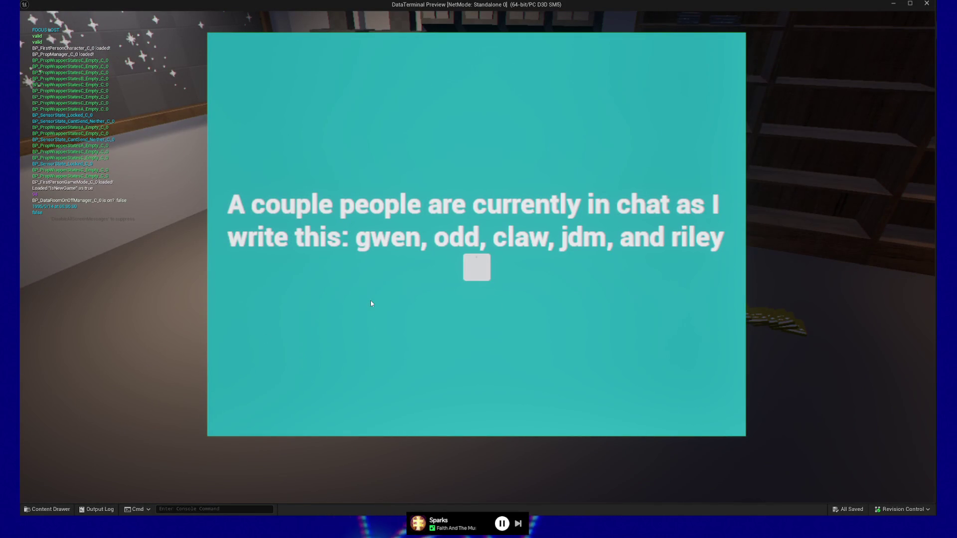
left_click(307, 56)
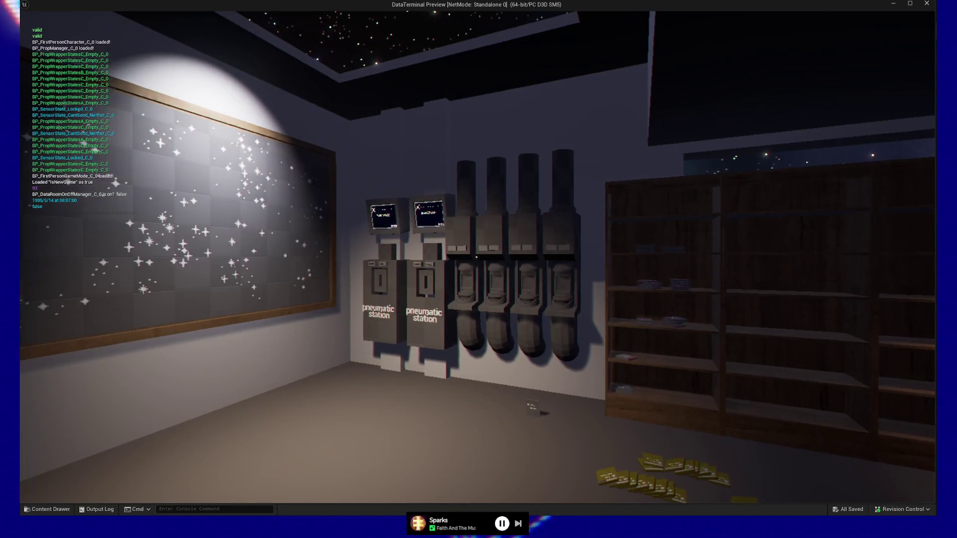
key("e")
left_click(175, 85)
key("e")
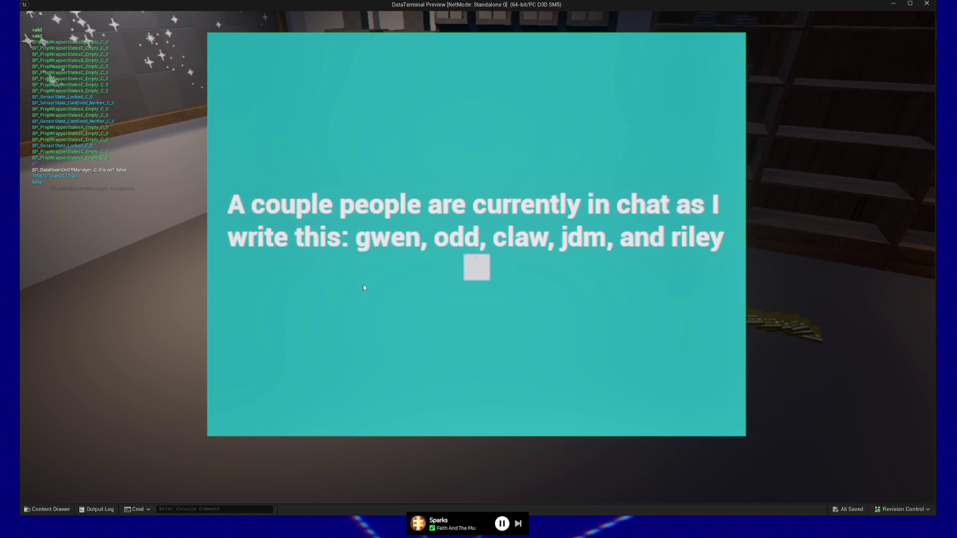
key("Escape")
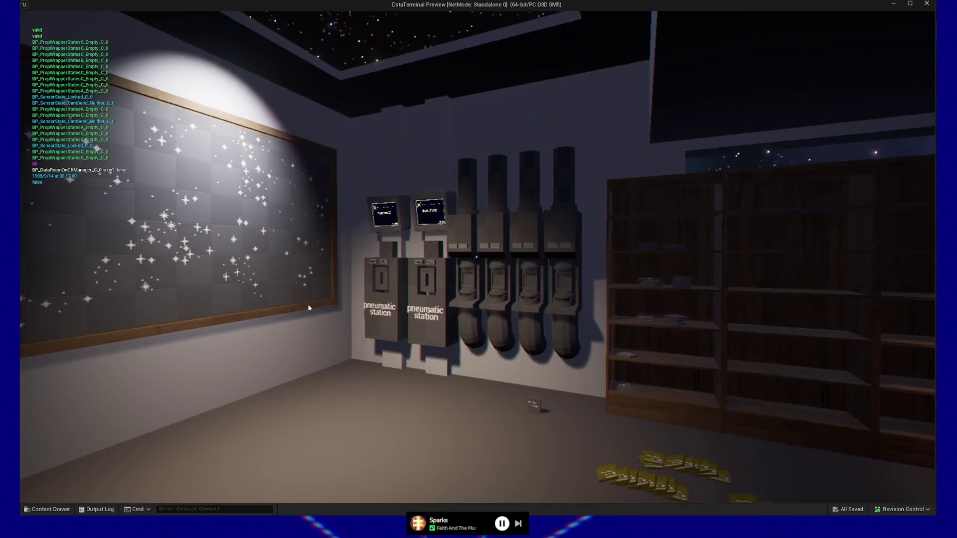
key("e")
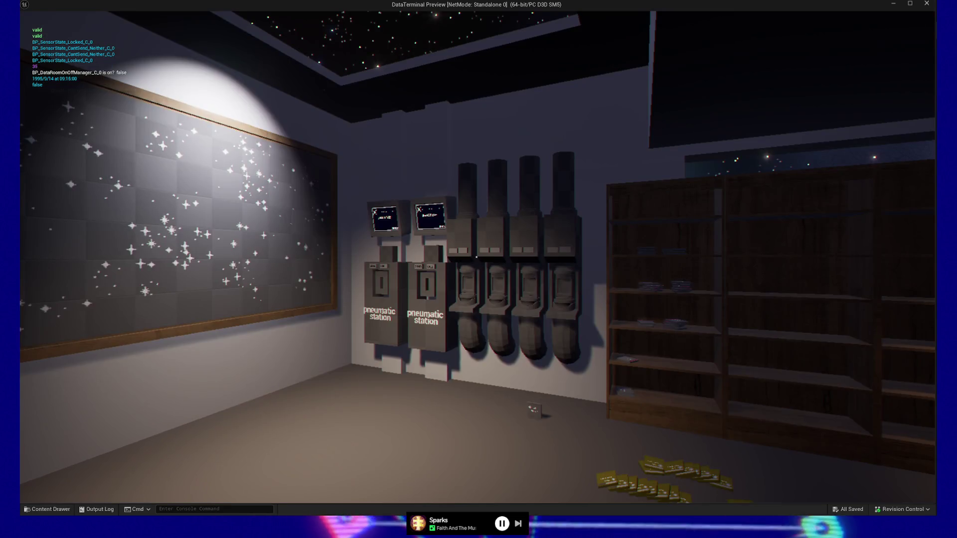
key("Escape")
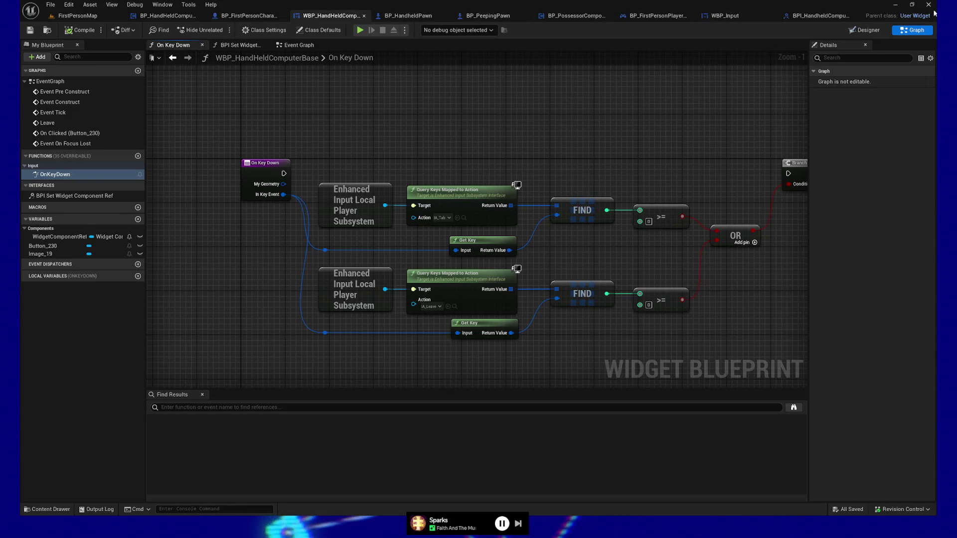
- Select Button_230 in the Designer and expand its Interaction and Accessibility properties
left_click(864, 30)
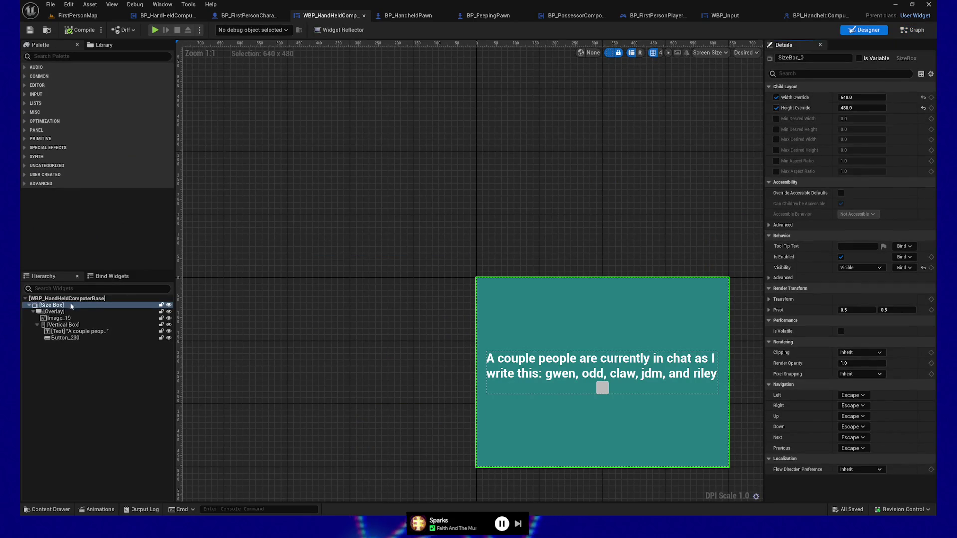
left_click(69, 338)
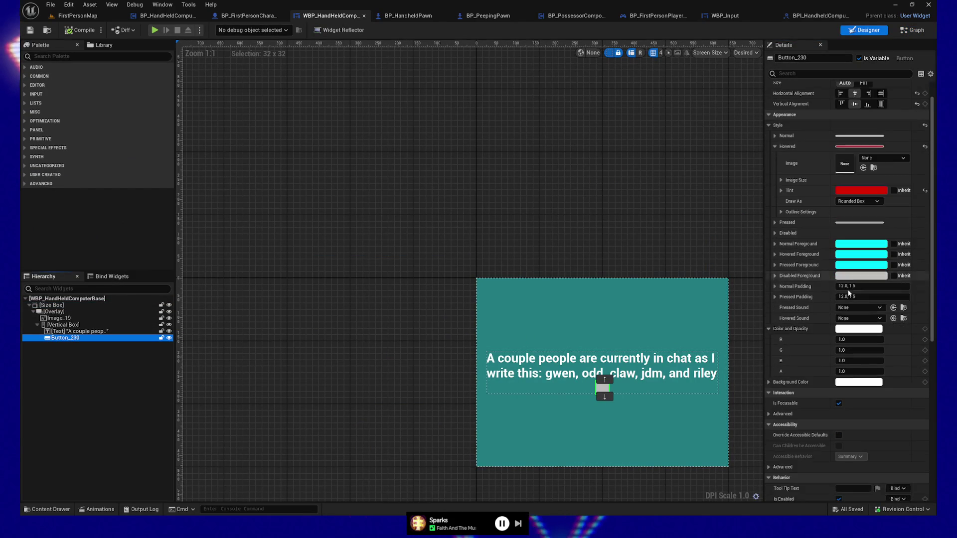
left_click(768, 140)
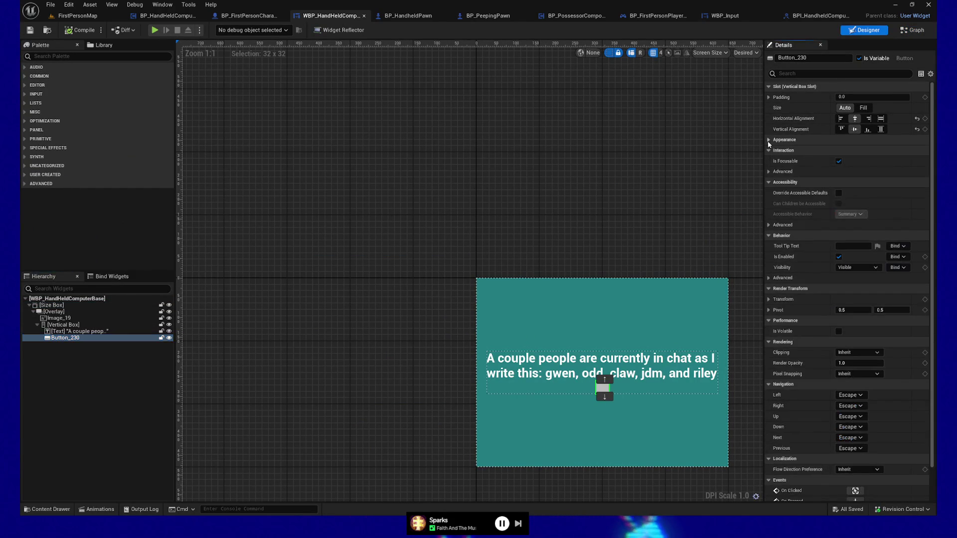
left_click(772, 171)
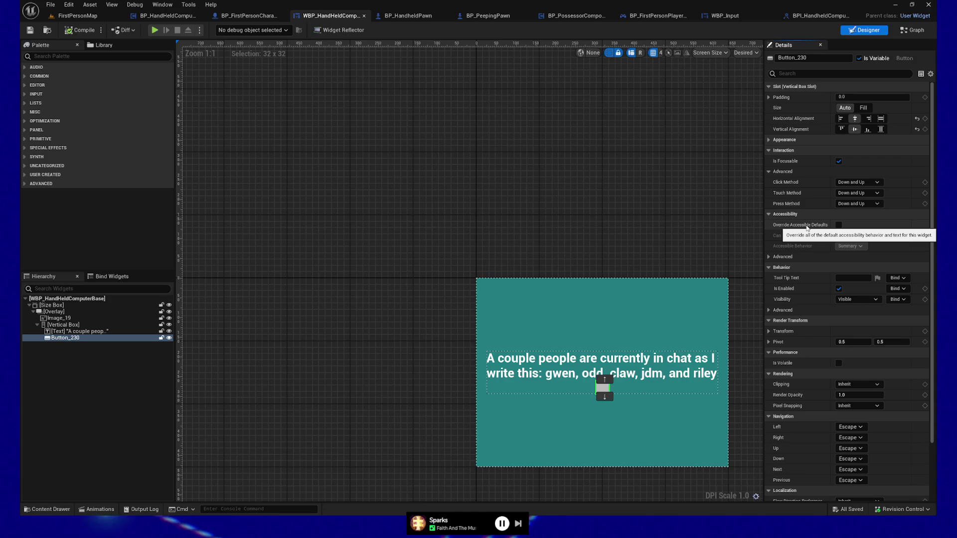
left_click(770, 257)
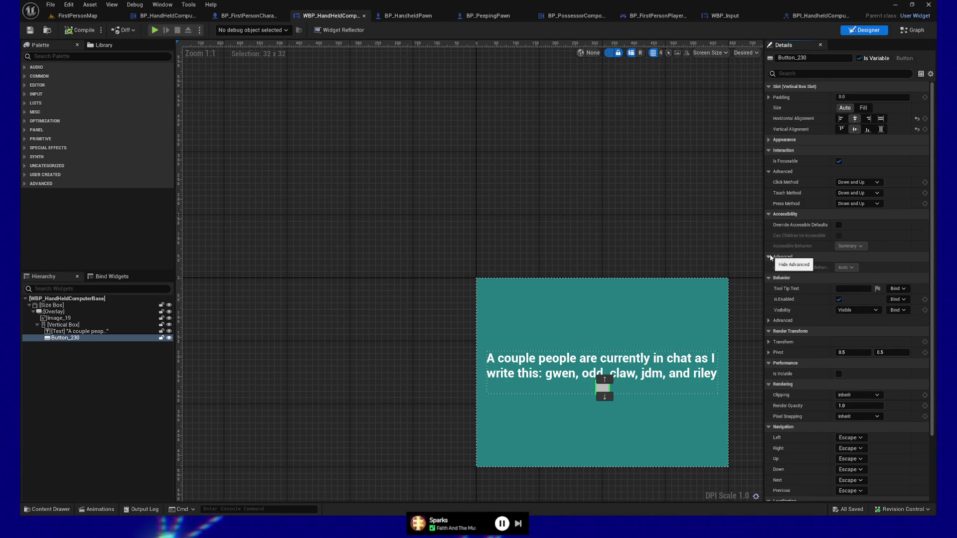
left_click(770, 257)
- Turn on Override Accessible Defaults, save the widget, and start a standalone play test
left_click(838, 225)
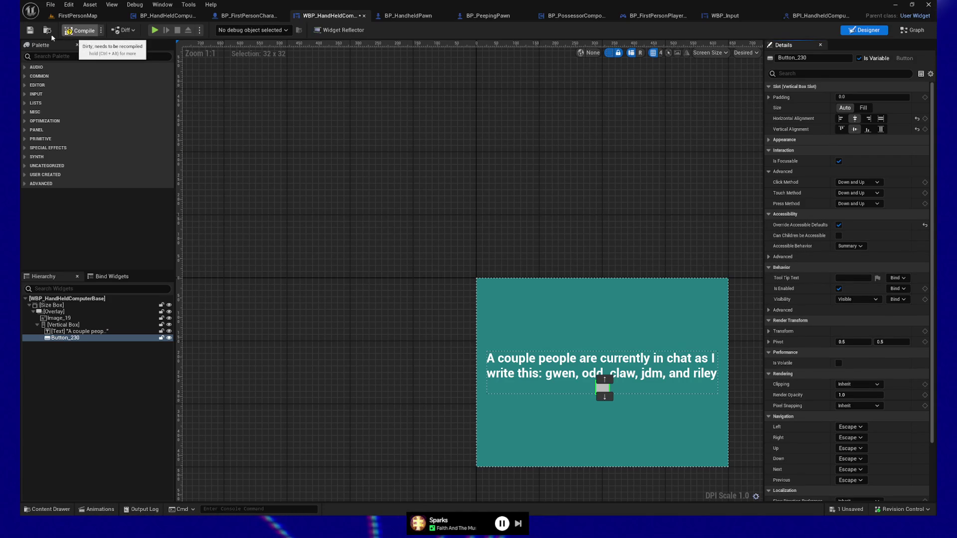
key("ctrl+s")
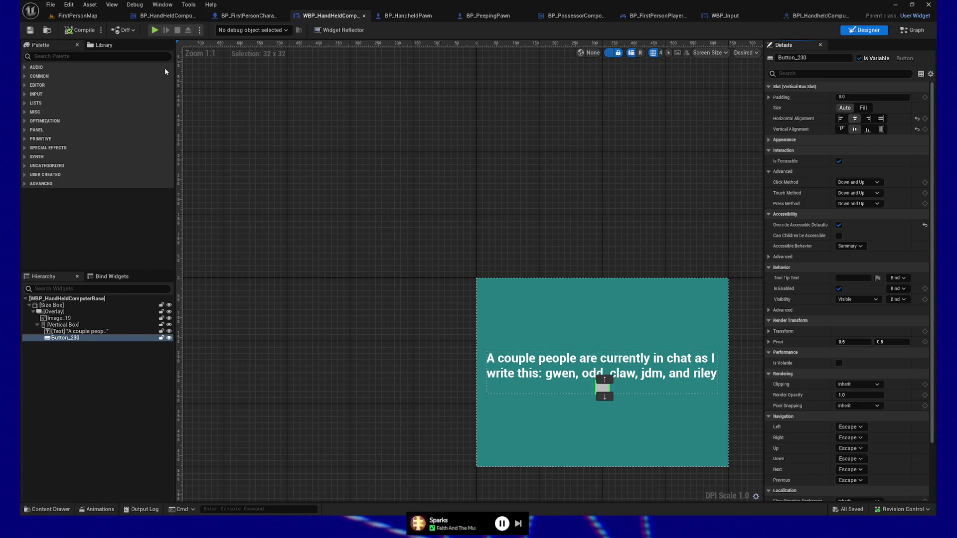
left_click(156, 32)
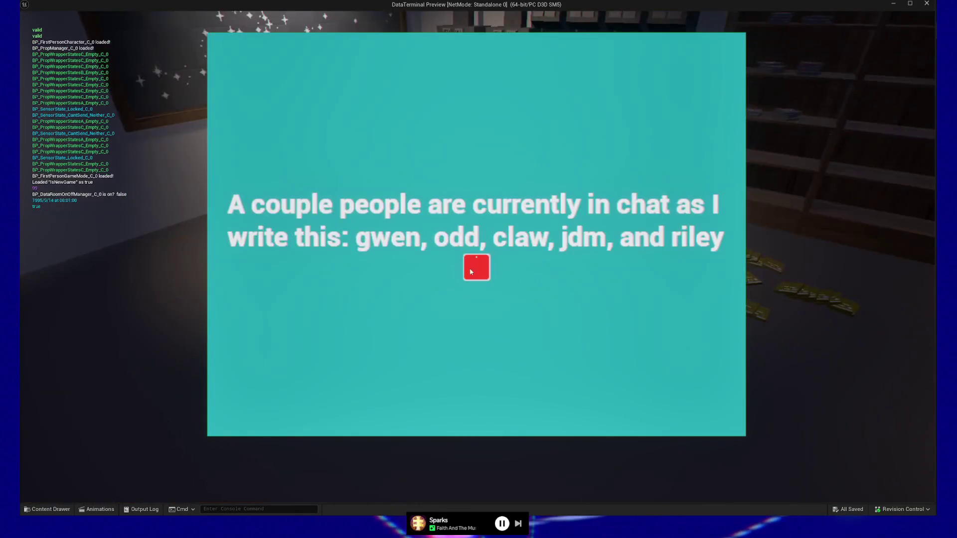
left_click(469, 267)
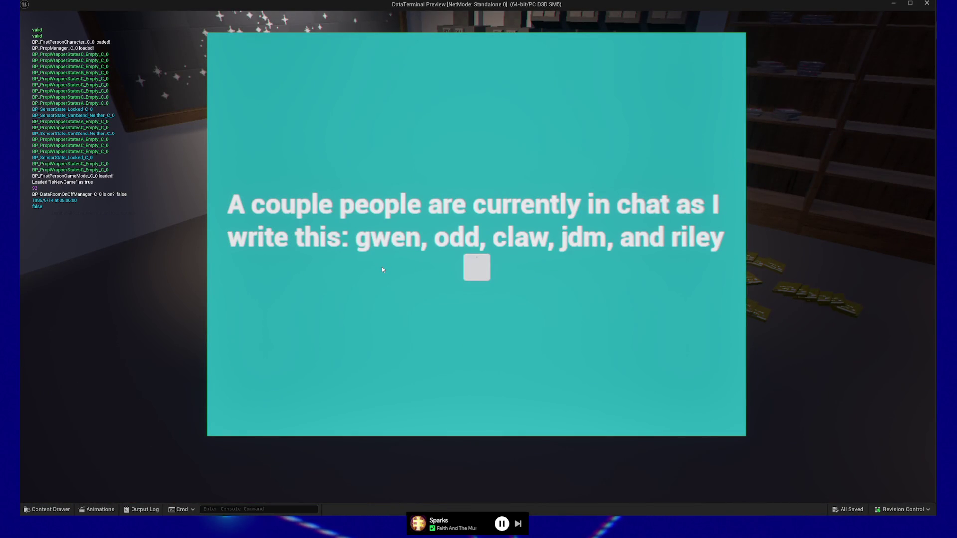
key("Escape")
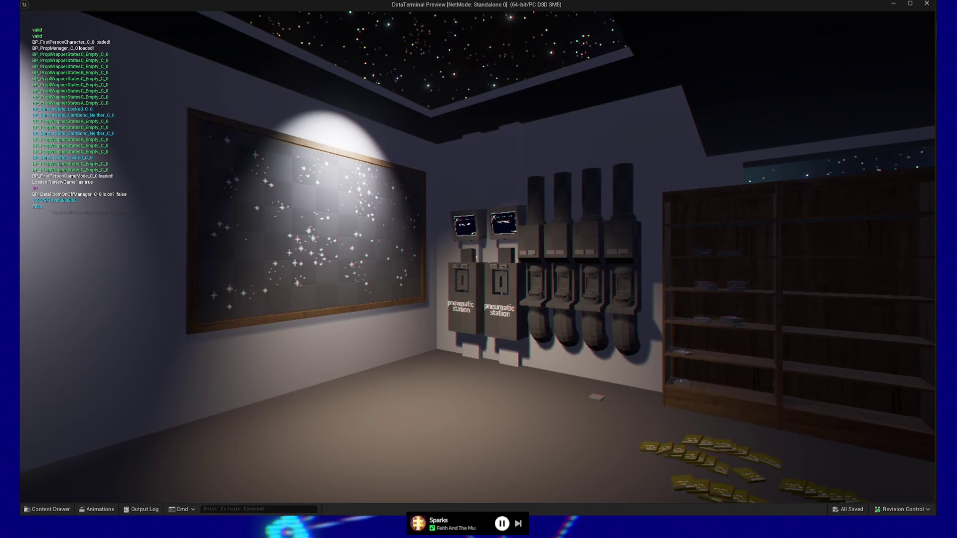
key("Escape")
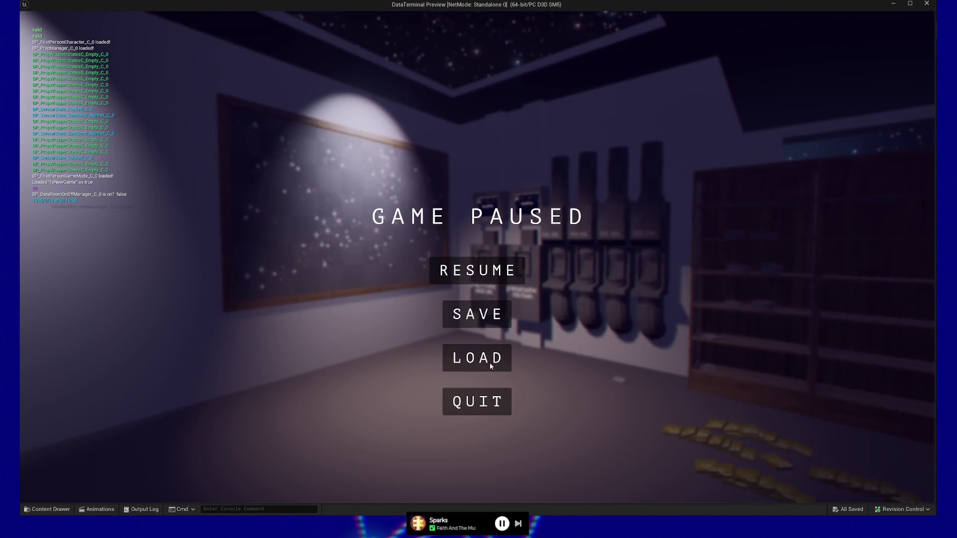
left_click(477, 270)
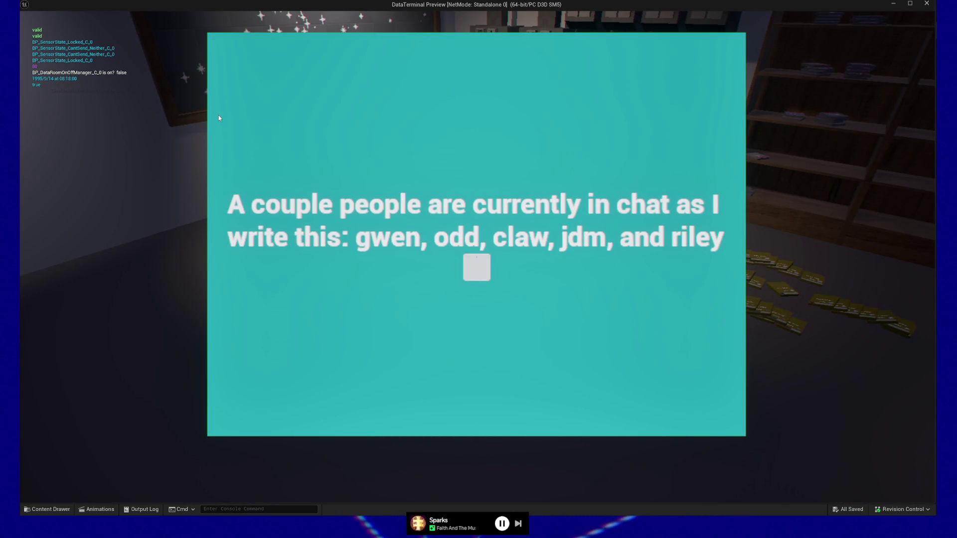
left_click(310, 302)
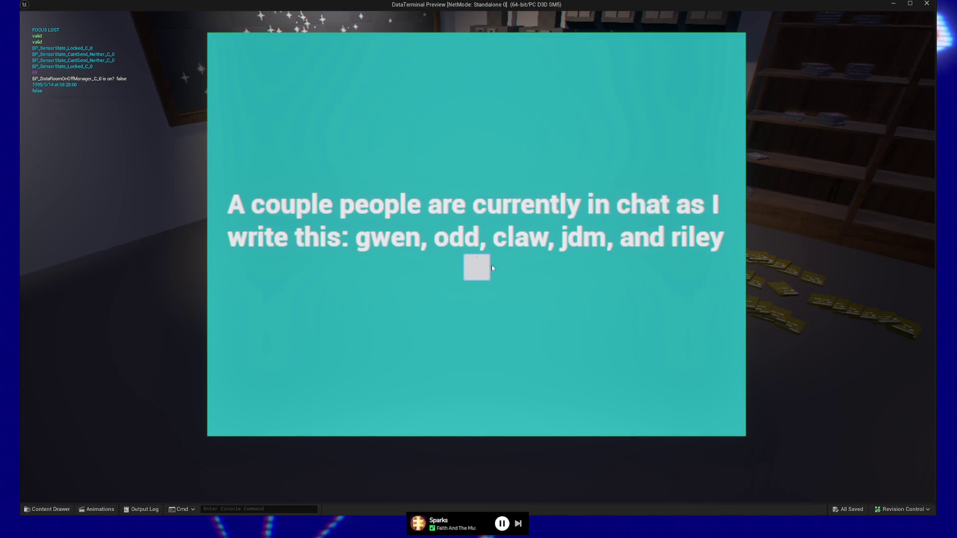
left_click(476, 269)
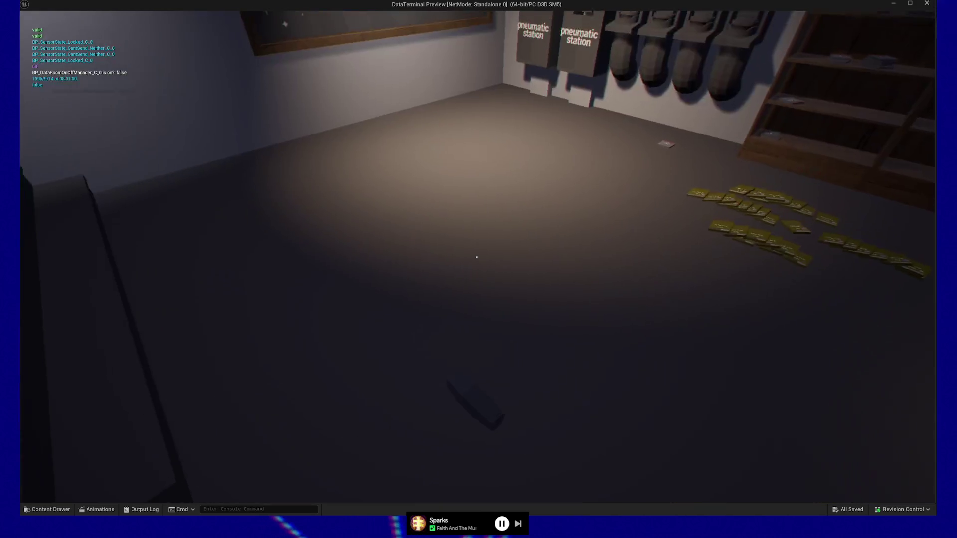
key("Escape")
left_click(476, 410)
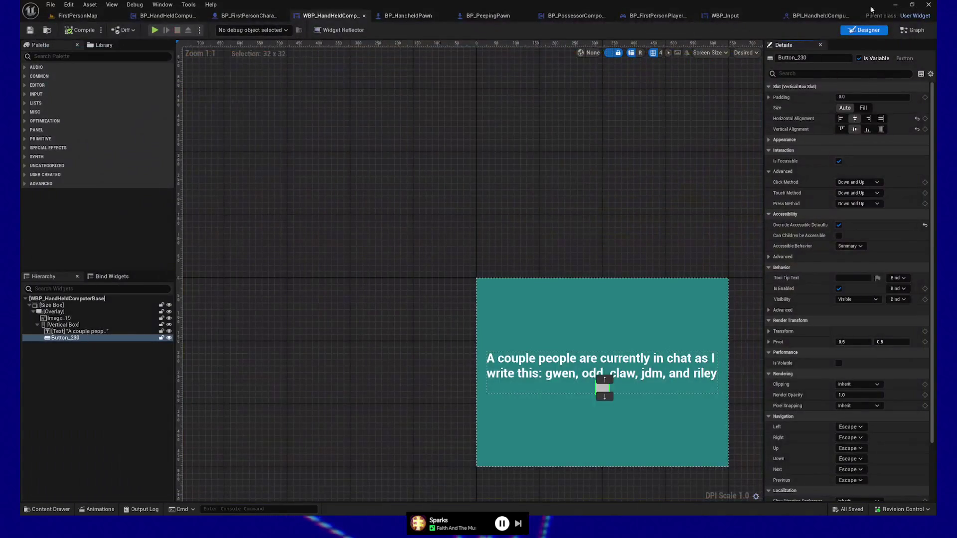
- Untick Override Accessible Defaults on Button_230 and collapse Render Transform, Performance and Rendering
left_click(839, 224)
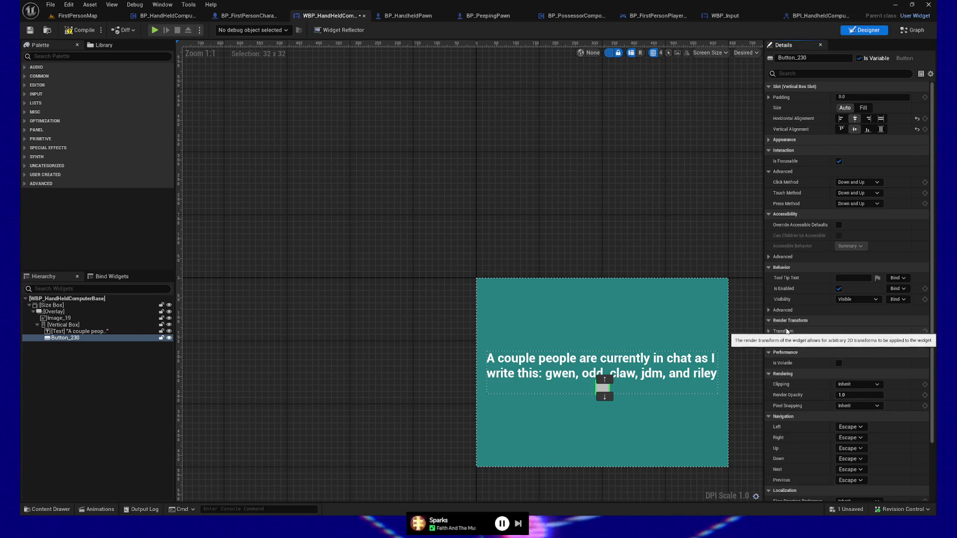
left_click(769, 321)
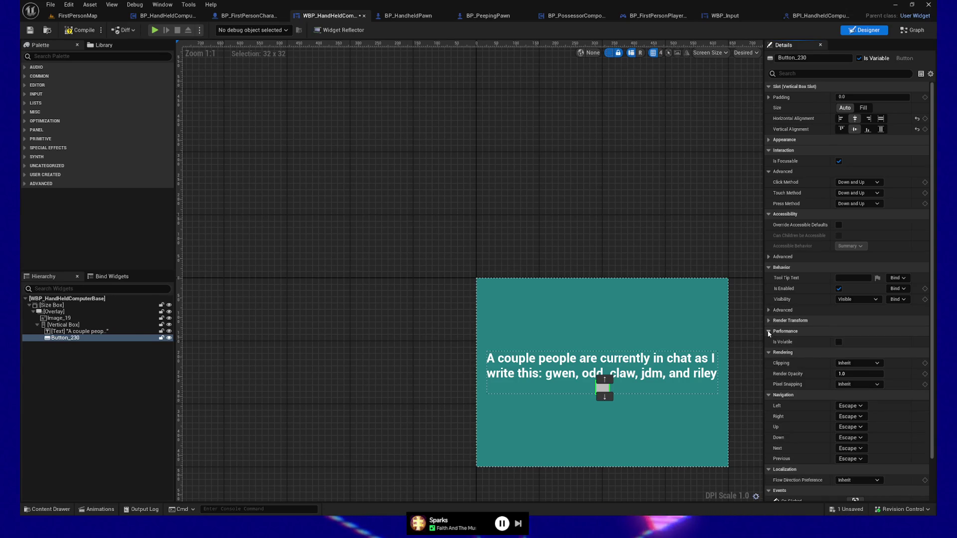
left_click(771, 331)
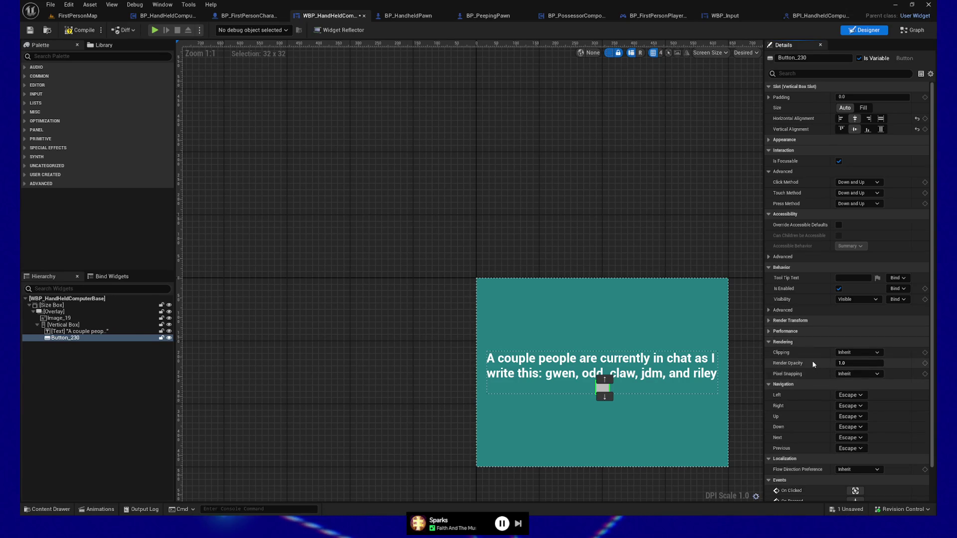
left_click(770, 342)
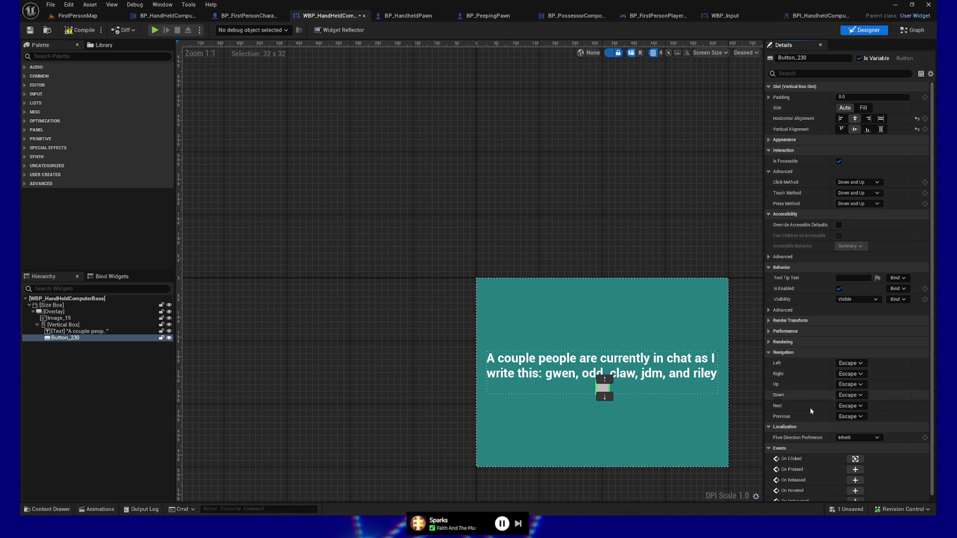
- Confirm Button_230's Left navigation stays on Escape, then return to the Graph view
scroll(807, 407, "down", 1)
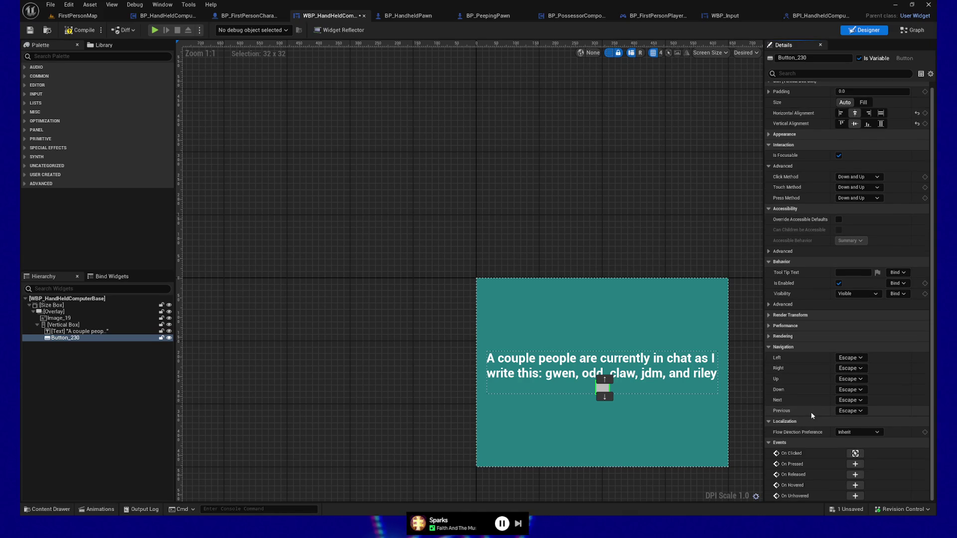
left_click(864, 359)
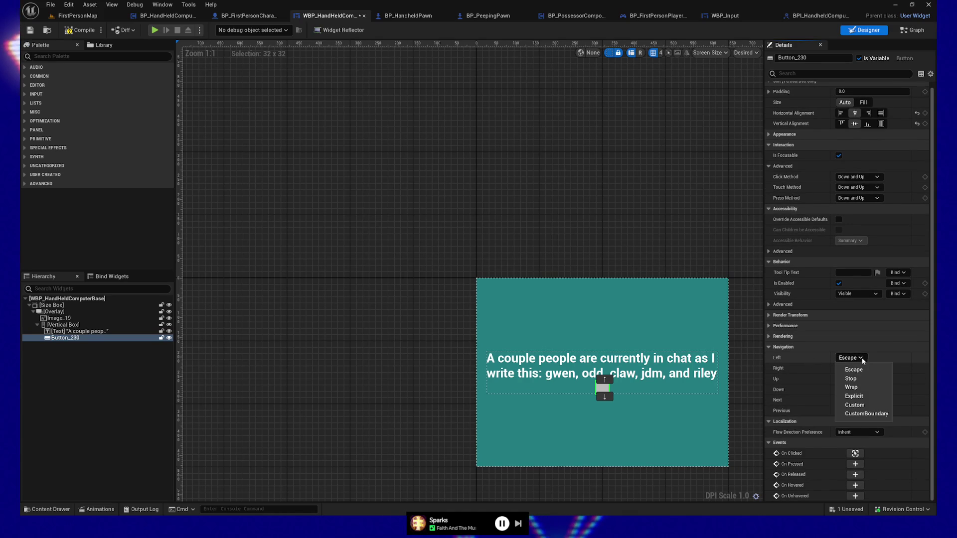
left_click(860, 360)
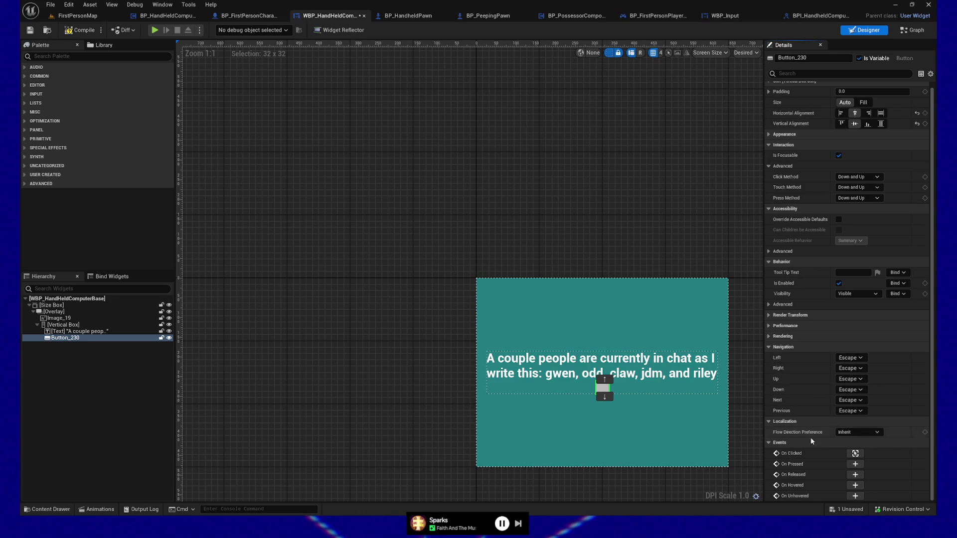
left_click(916, 31)
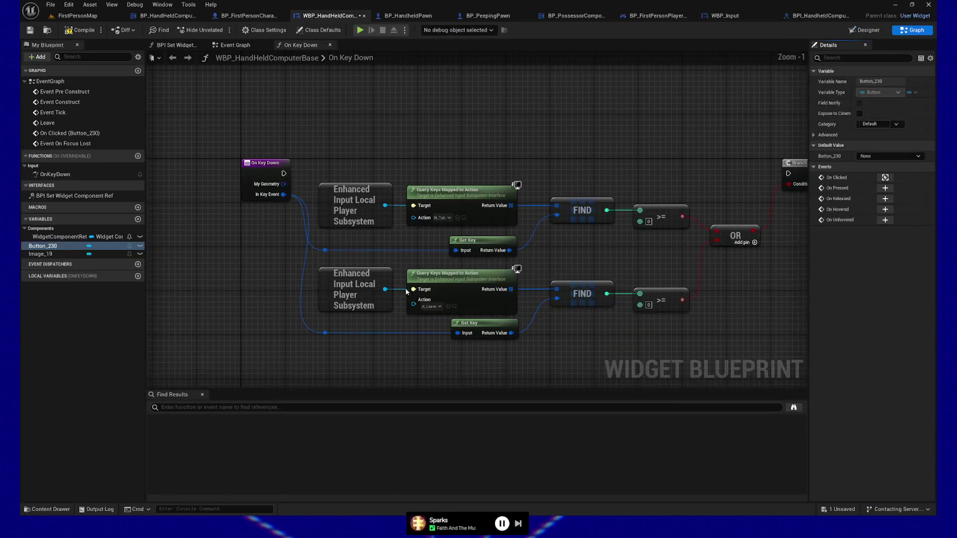
- Add a Button_230 reference and a Set All Navigation Rules node with Rule set to Invalid
left_click(238, 46)
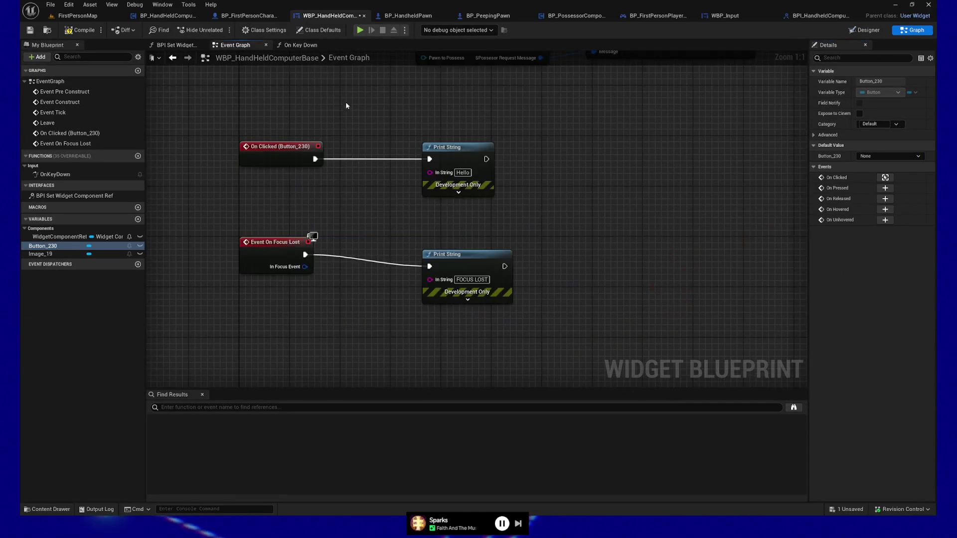
mouse_move(42, 246)
left_mouse_down()
mouse_move(202, 331)
mouse_move(294, 357)
mouse_move(369, 355)
left_mouse_up()
type("navib")
key("BackSpace")
type("g")
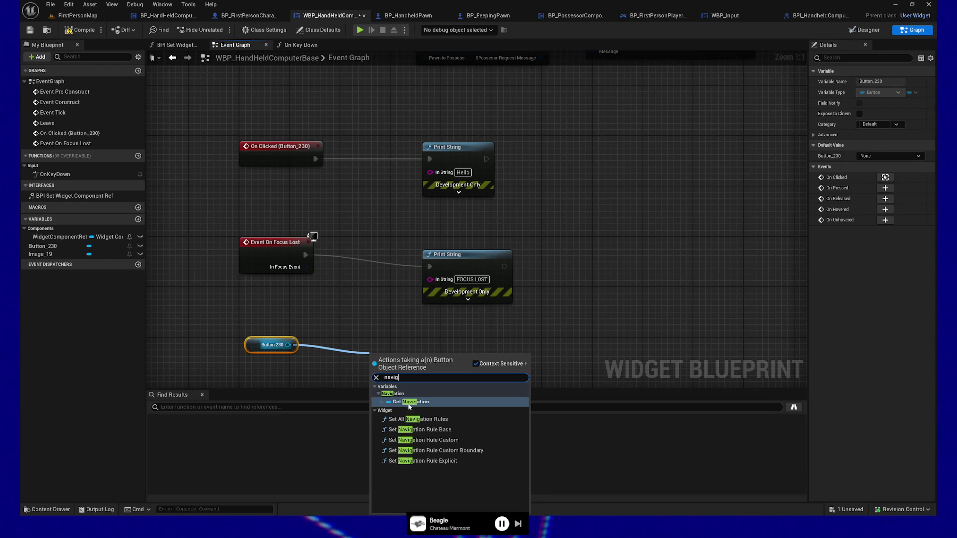
left_click(466, 421)
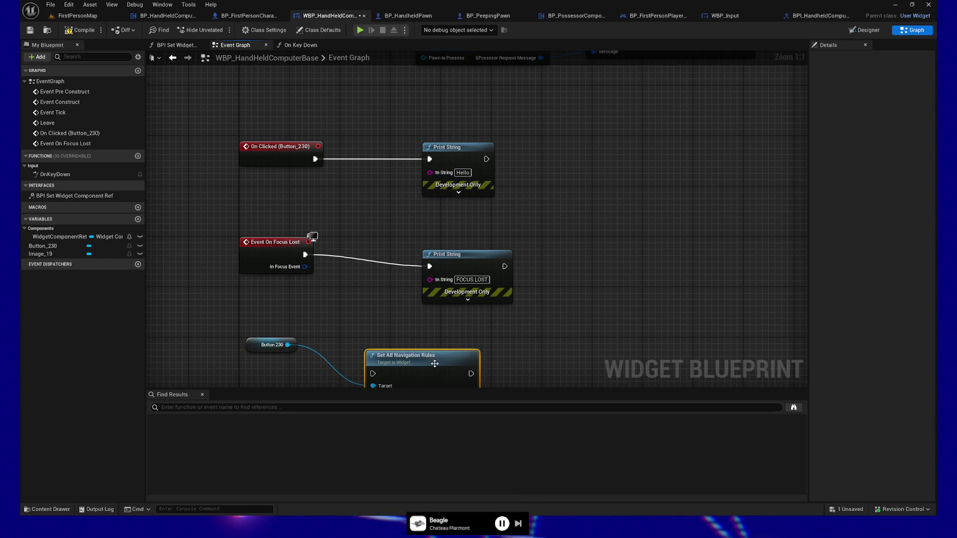
left_click(424, 306)
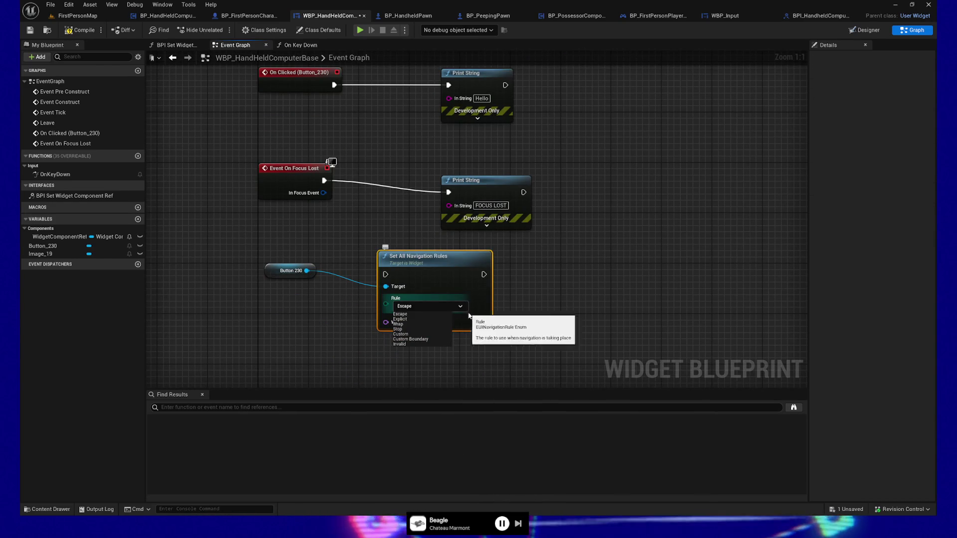
left_click(421, 344)
- Move both nodes up beside Event Construct and wire its exec into Set All Navigation Rules
left_click_drag(256, 260, 491, 337)
left_click_drag(421, 262, 678, 176)
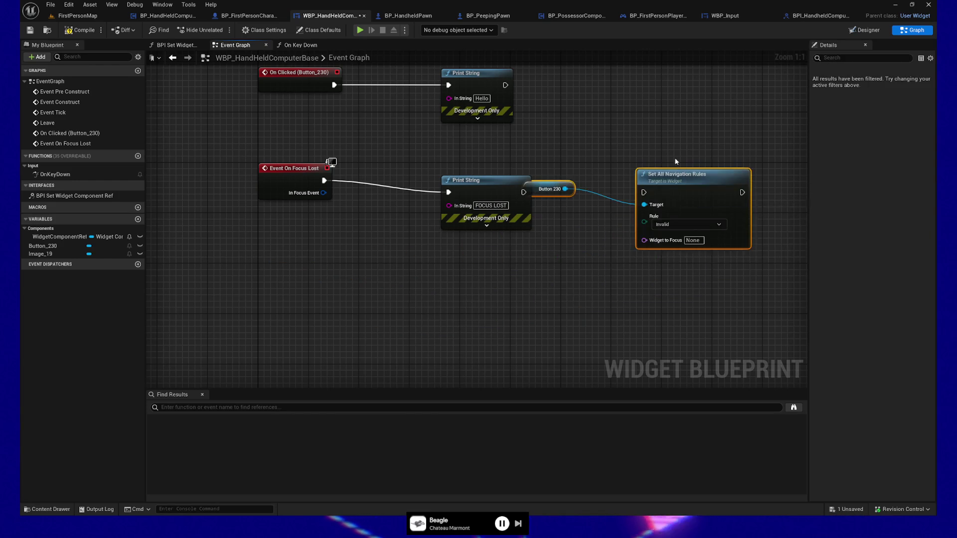
mouse_move(579, 377)
left_mouse_down()
mouse_move(568, 187)
mouse_move(436, 65)
mouse_move(430, 38)
mouse_move(428, 121)
left_mouse_up()
left_click_drag(209, 159, 414, 114)
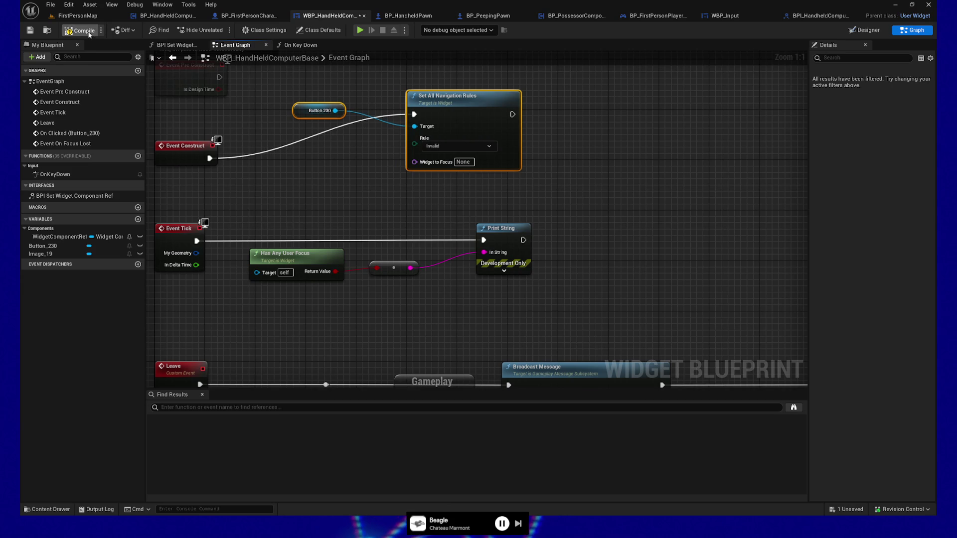
- Playtest the computer screen in standalone, then quit through the pause menu
left_click(362, 31)
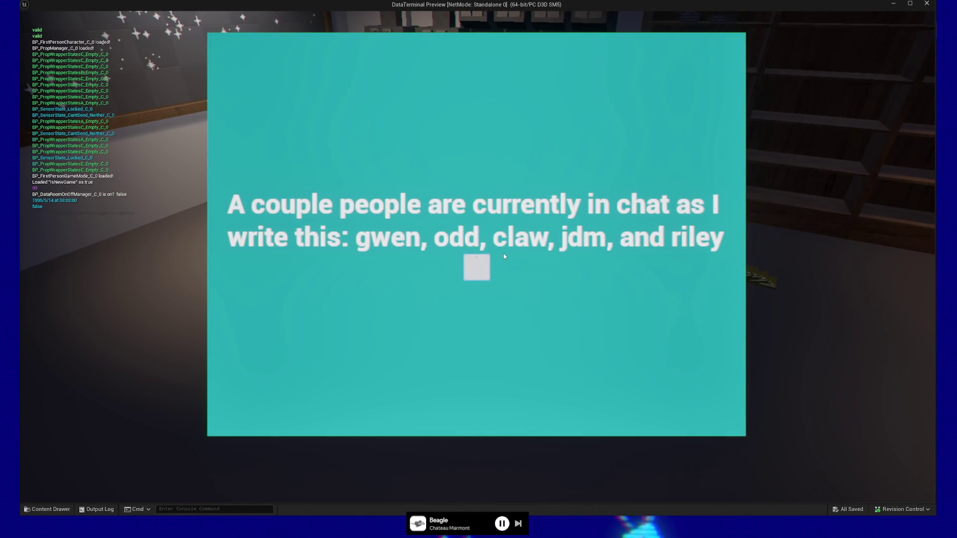
left_click(440, 205)
key("Escape")
left_click(479, 393)
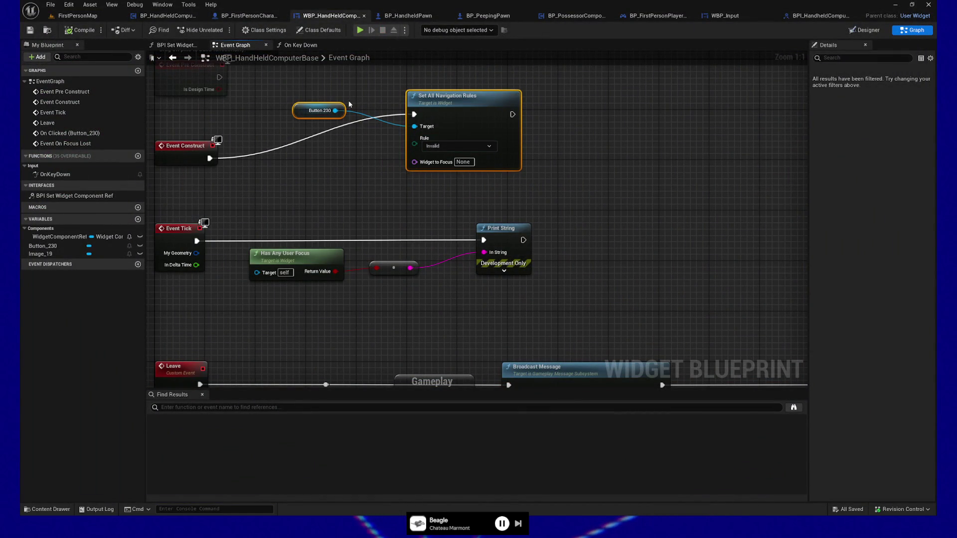
- Straighten the Event Construct wire with Q and move Button 230 below Set All Navigation Rules
left_click(185, 146)
key("q")
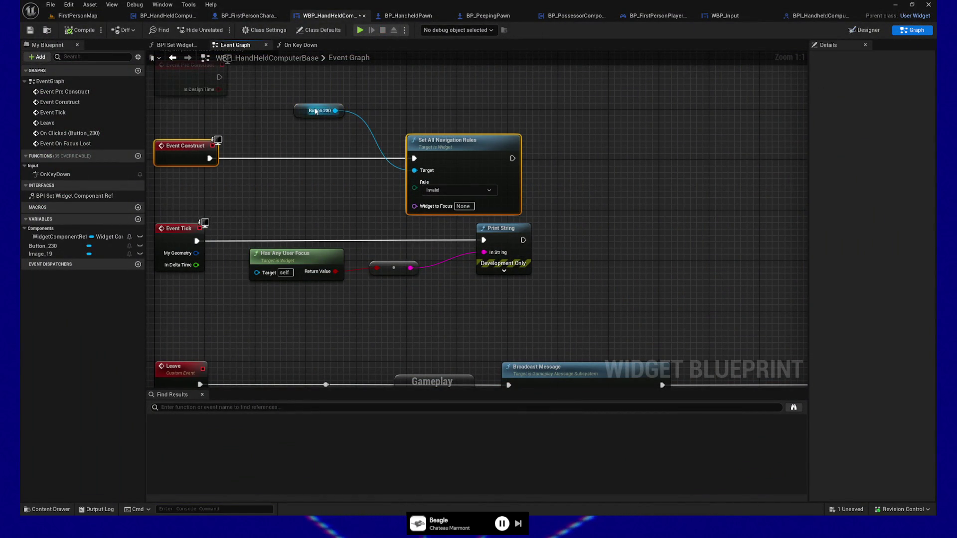
left_click(299, 109)
right_click(328, 115)
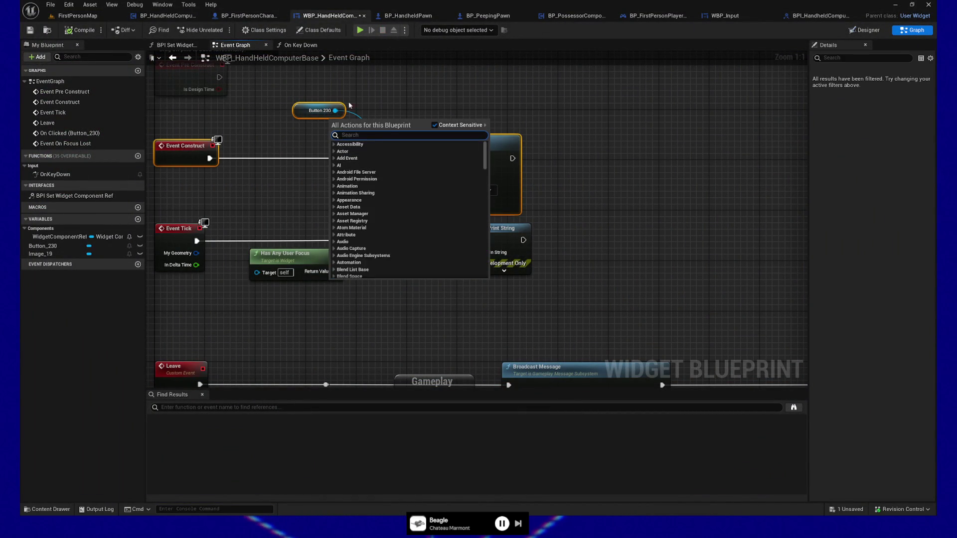
left_click(212, 110)
left_click(306, 131)
mouse_move(307, 131)
left_mouse_down()
mouse_move(337, 200)
mouse_move(344, 193)
left_mouse_up()
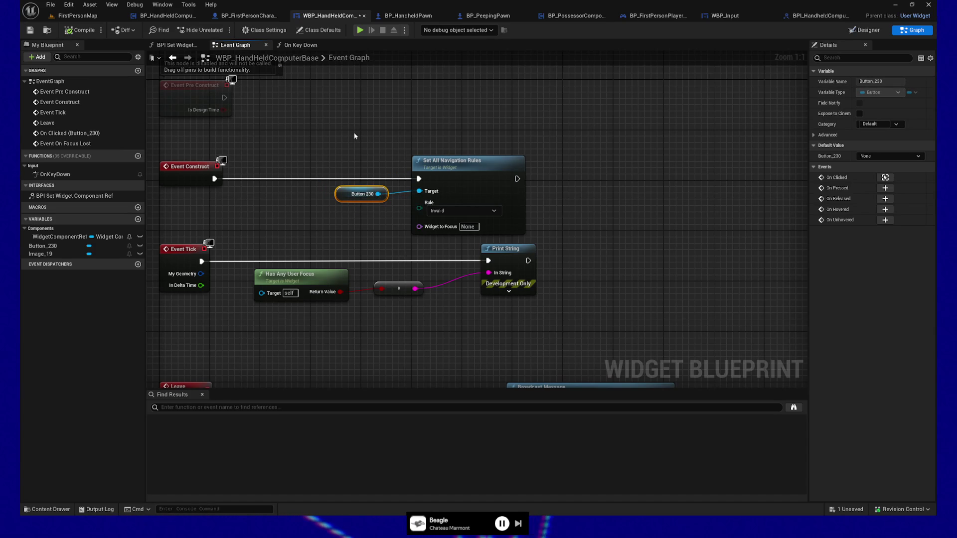
mouse_move(387, 124)
left_mouse_down()
mouse_move(393, 156)
mouse_move(486, 159)
left_mouse_up()
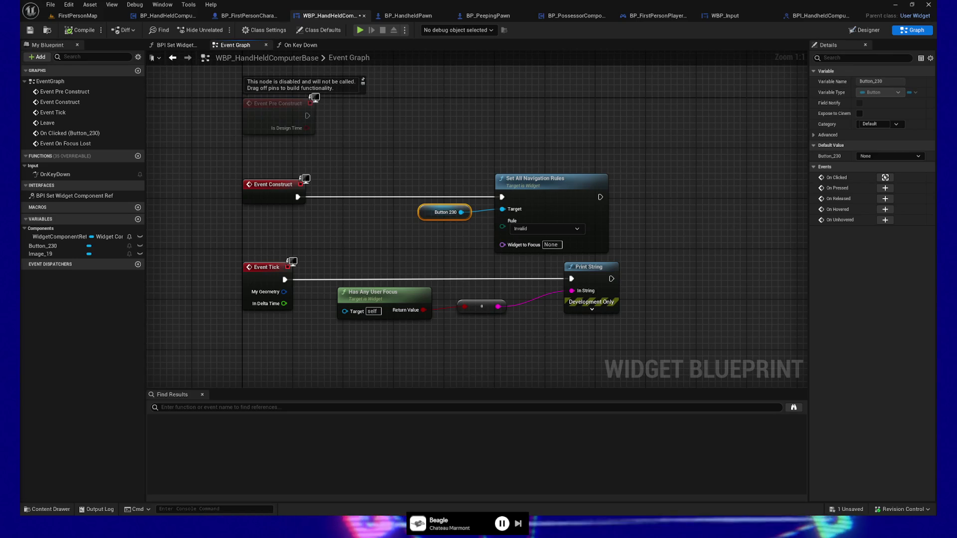
- Save WBP_HandHeldComputerBase, glance at the FirstPersonMap viewport, then return to the widget's Event Graph
key("ctrl+s")
left_click(73, 17)
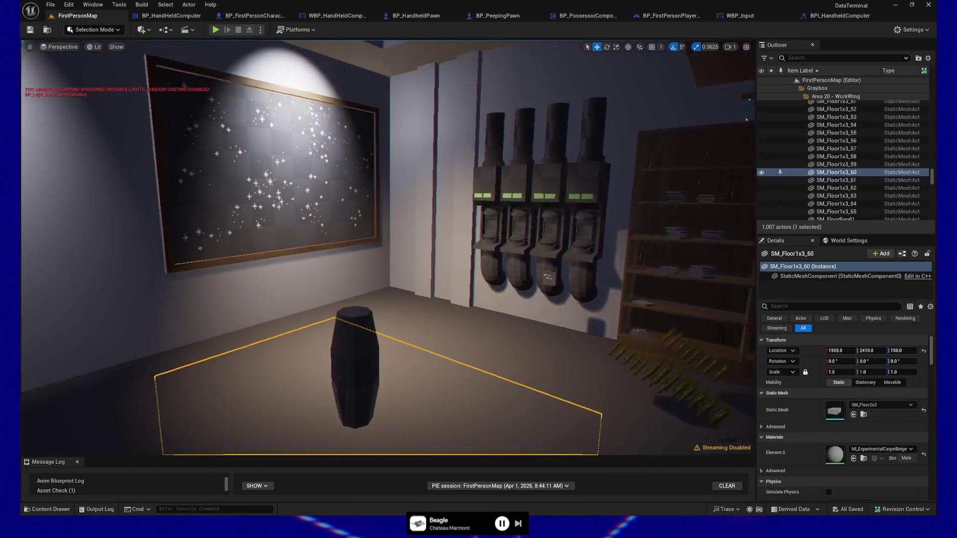
left_click_drag(552, 273, 552, 273)
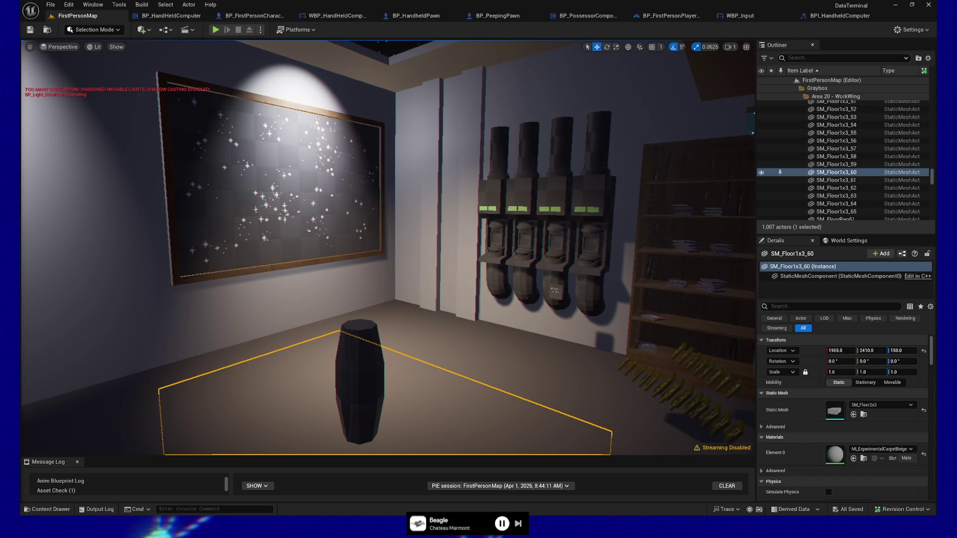
left_click(329, 17)
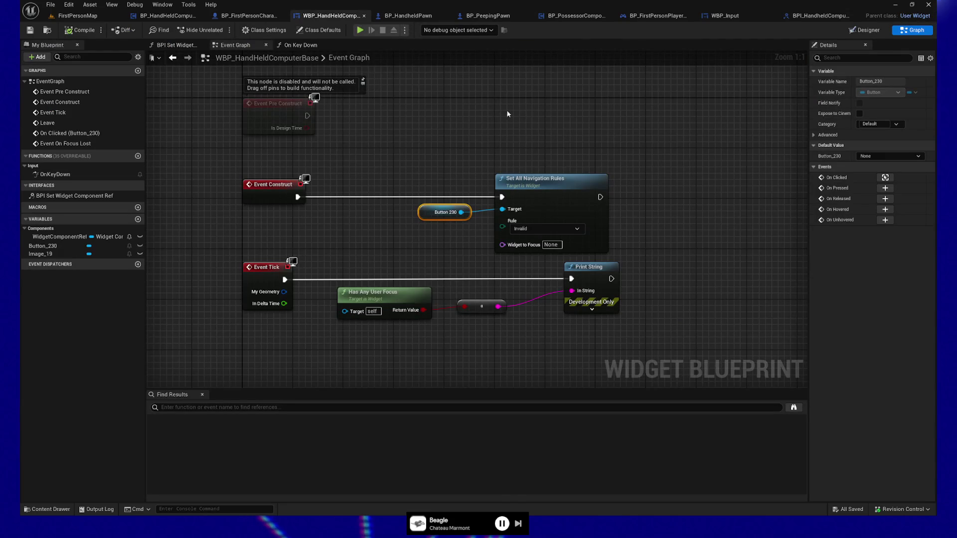
- Nudge Event Construct, Button 230 and Set All Navigation Rules up, then switch to FirstPersonMap
left_click_drag(530, 119, 510, 109)
mouse_move(205, 146)
left_mouse_down()
mouse_move(662, 252)
mouse_move(691, 247)
left_mouse_up()
key("Up")
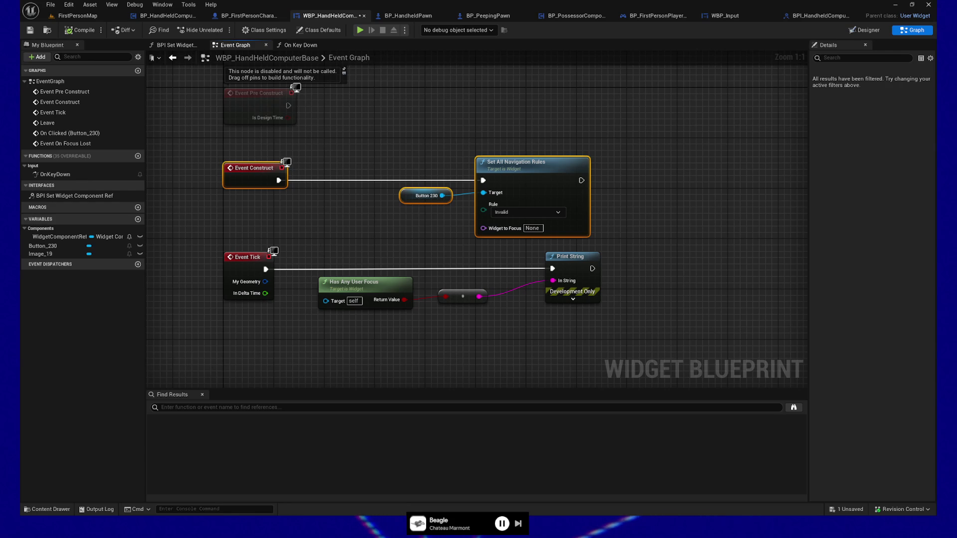
left_click(79, 16)
right_click(426, 408)
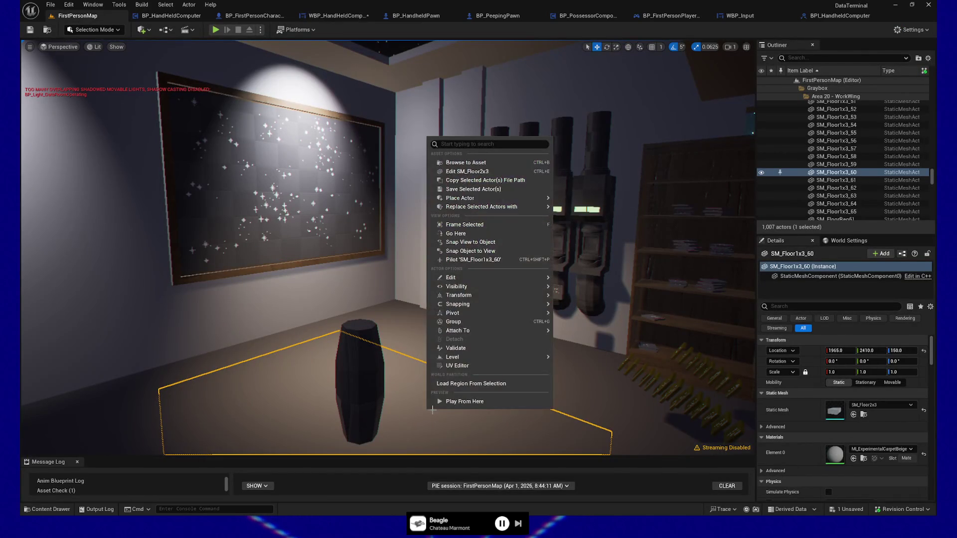
left_click(438, 400)
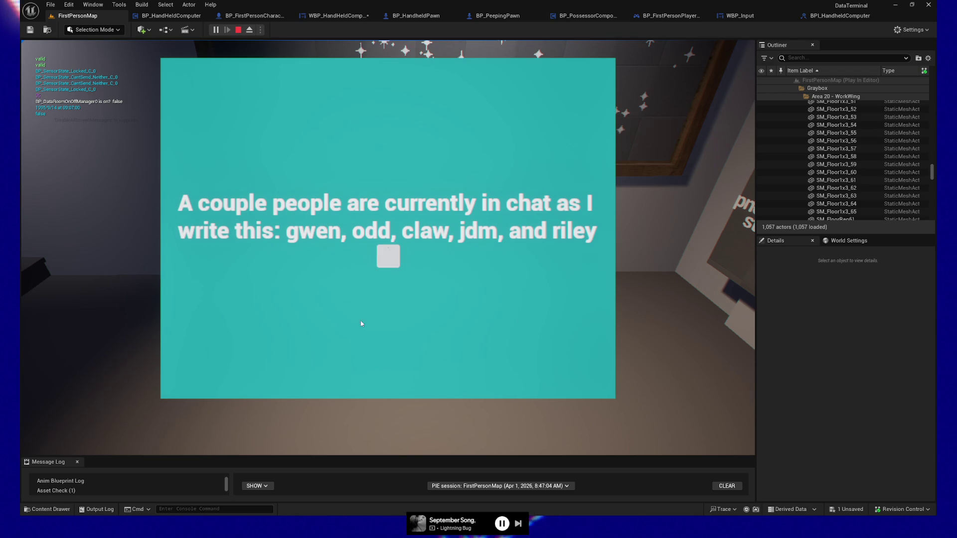
key("Escape")
key("Escape")
left_click(396, 374)
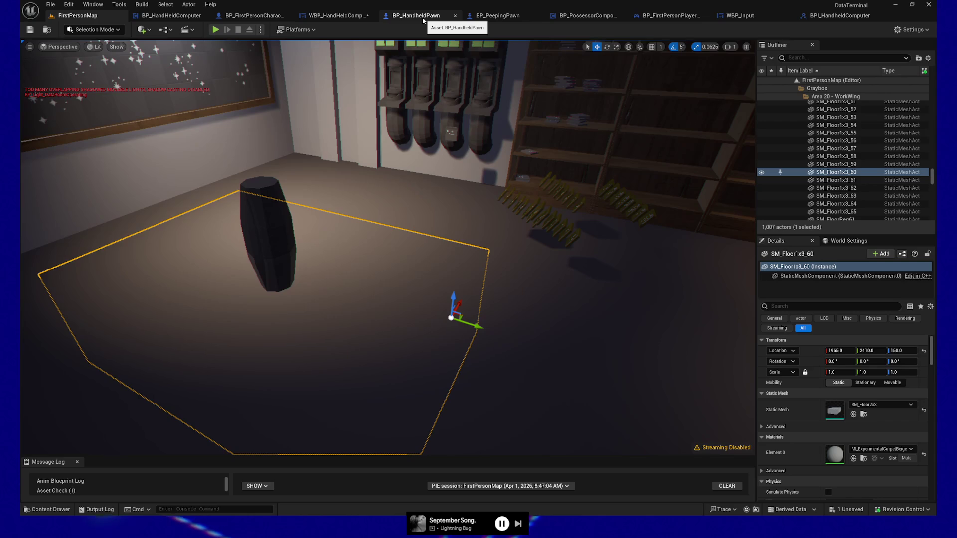
- Back in the Event Graph, search Button 230's output actions for a focus node, then dismiss the search
left_click(336, 16)
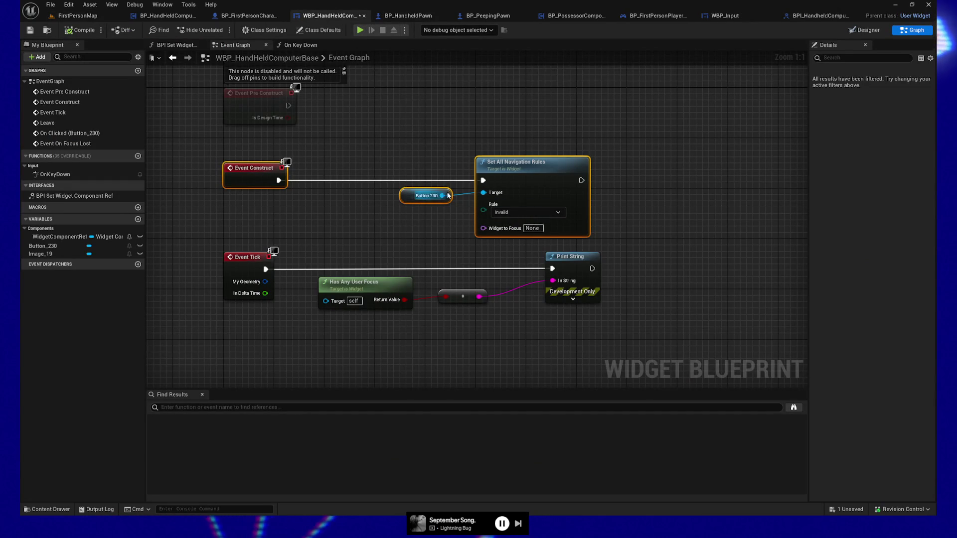
left_click_drag(444, 195, 476, 113)
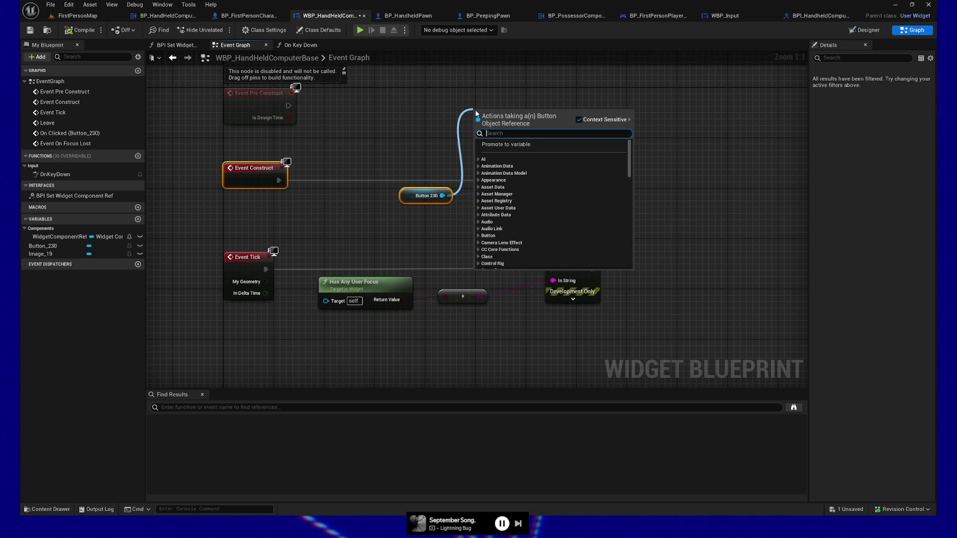
type("focu")
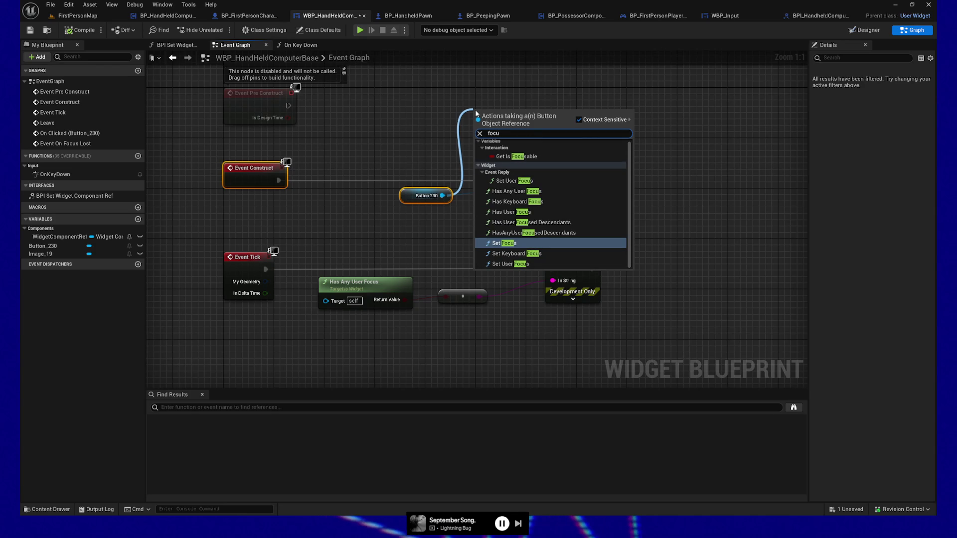
key("BackSpace")
key("BackSpace")
key("BackSpace")
type("set is fo")
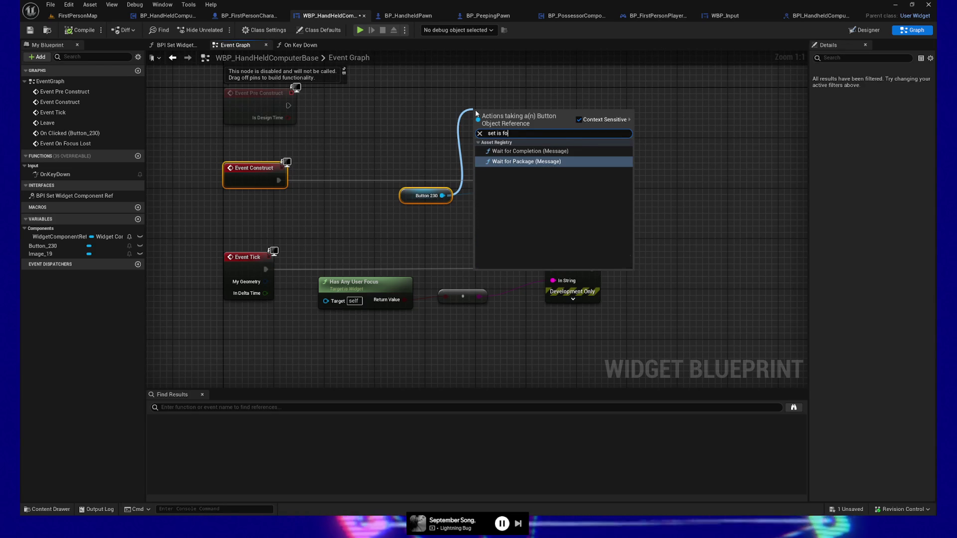
key("BackSpace")
key("BackSpace")
key("BackSpace")
key("BackSpace")
key("BackSpace")
type("focus")
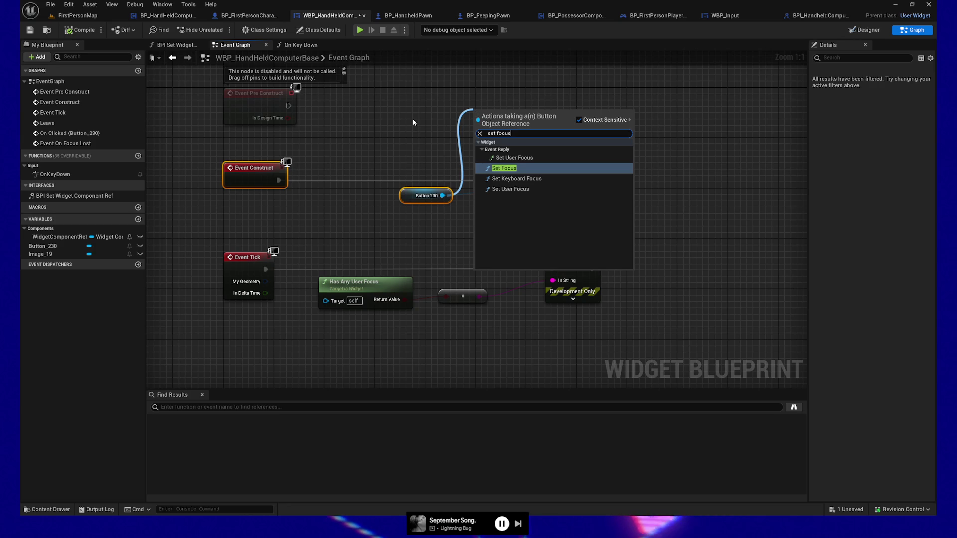
key("Return")
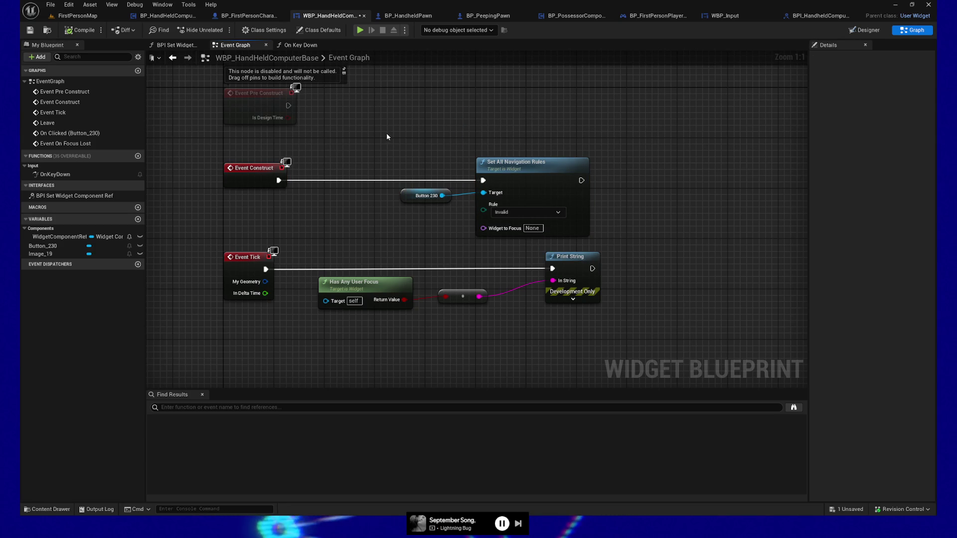
- Delete the Set All Navigation Rules and Button 230 nodes from Event Construct and save
left_click_drag(414, 141, 523, 217)
key("Delete")
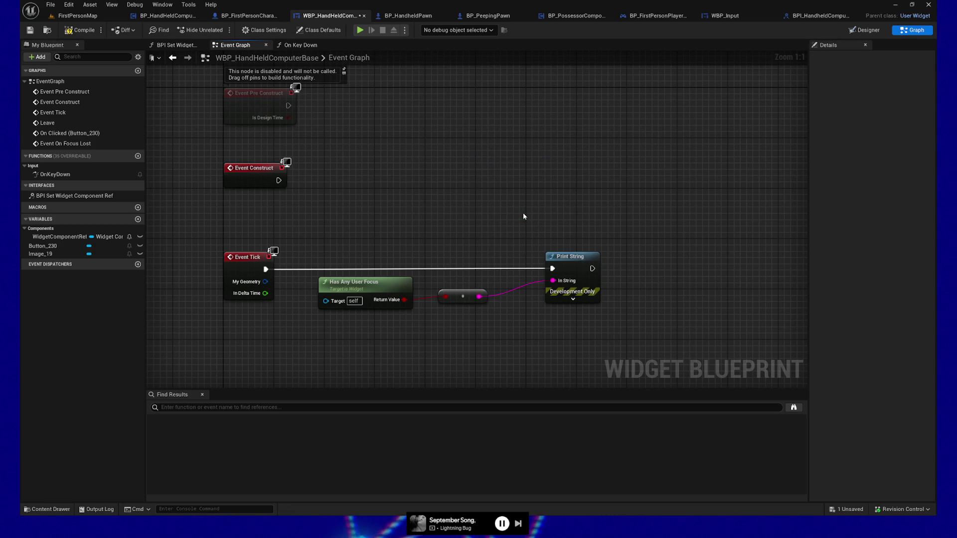
left_click(29, 30)
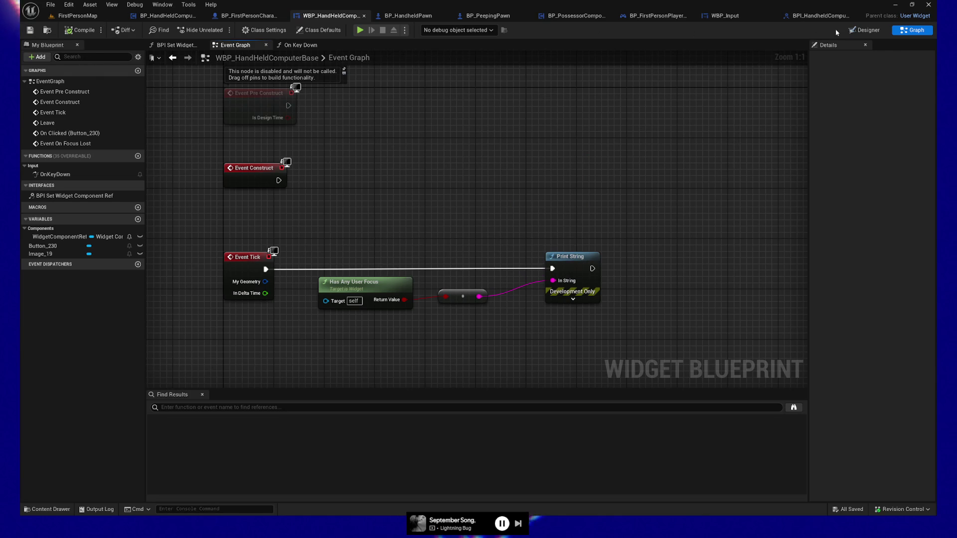
left_click(877, 30)
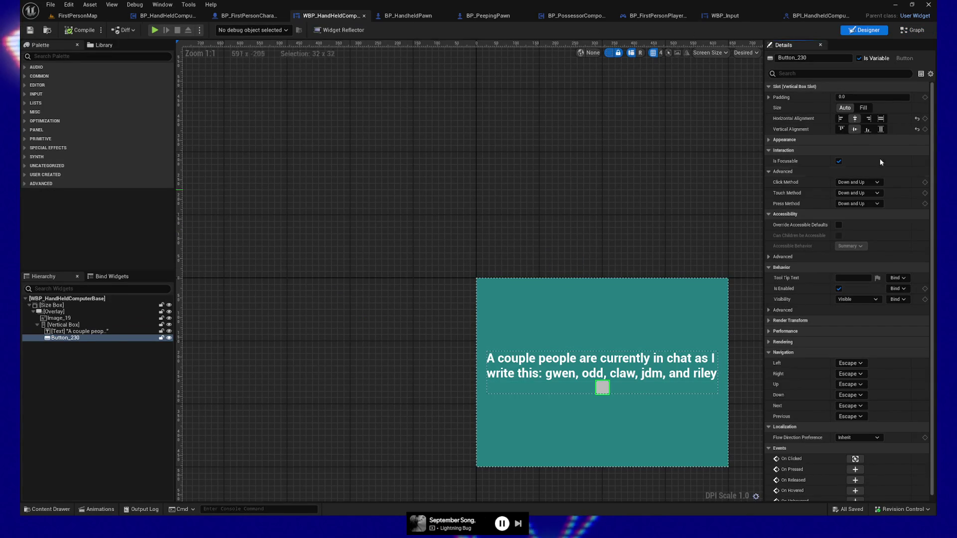
- Uncheck Is Focusable on Button_230 and save the widget blueprint
left_click(814, 72)
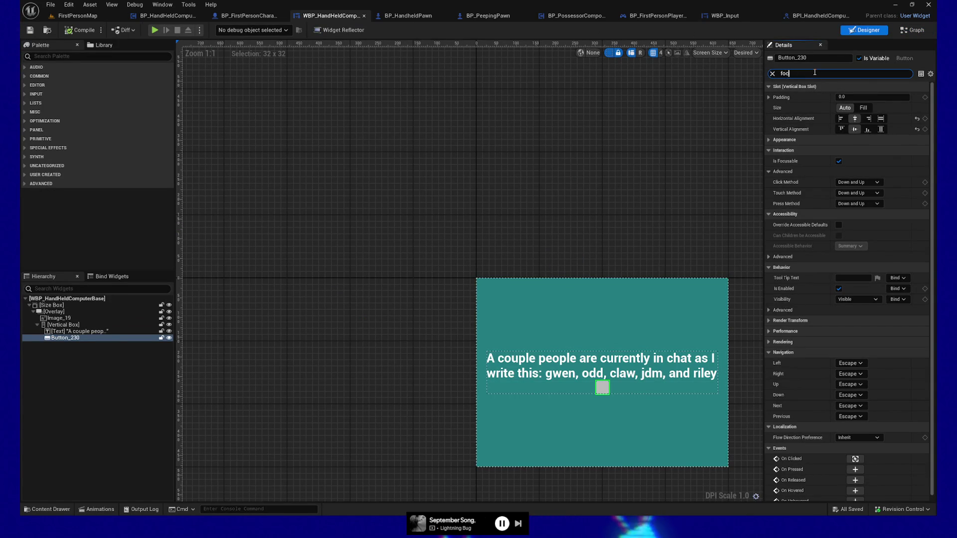
type("us")
left_click(840, 98)
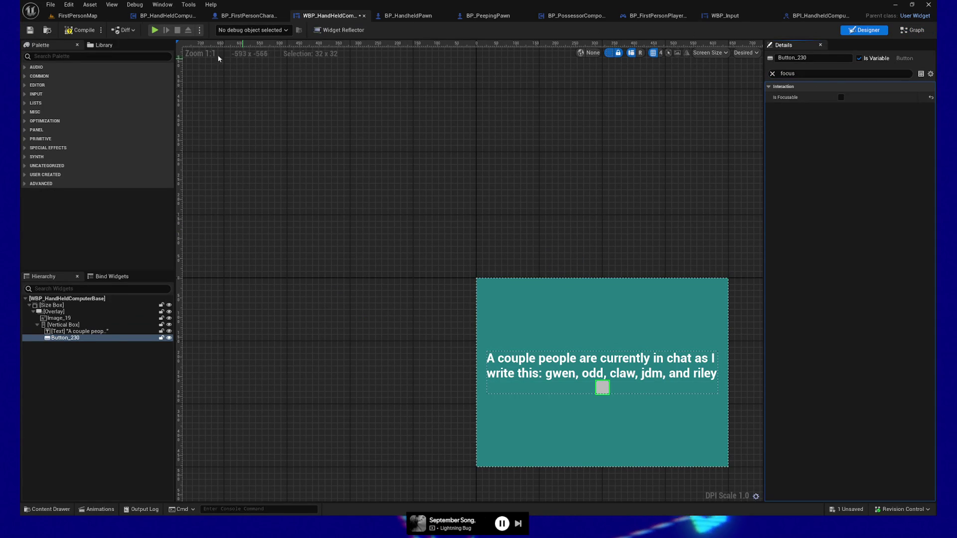
key("ctrl+s")
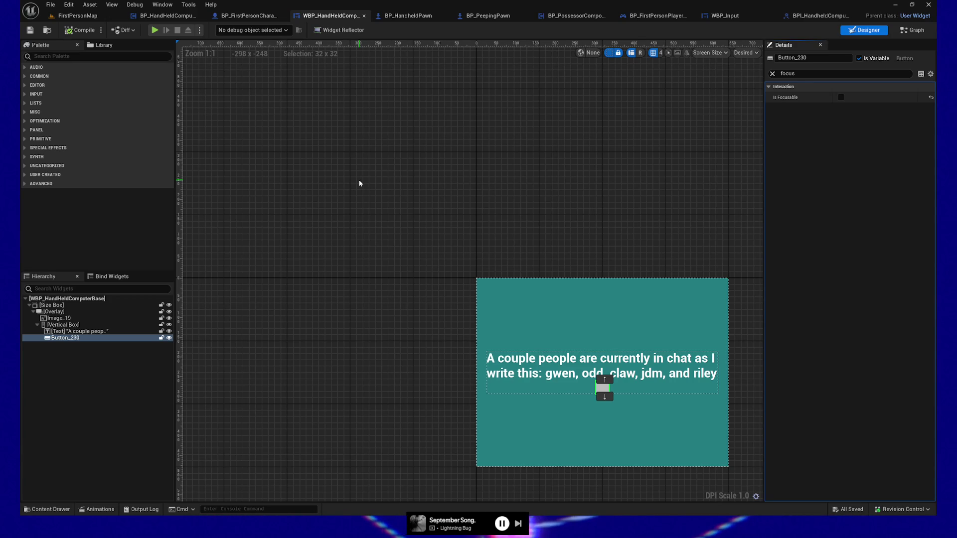
left_click(913, 30)
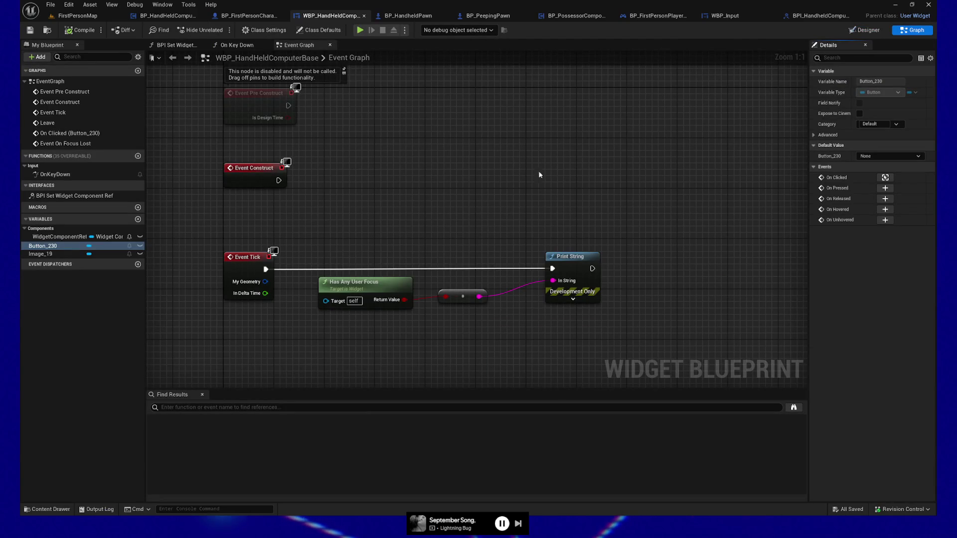
- Line up Has Any User Focus and its conversion node beside Print String, then save
left_click_drag(284, 239, 528, 347)
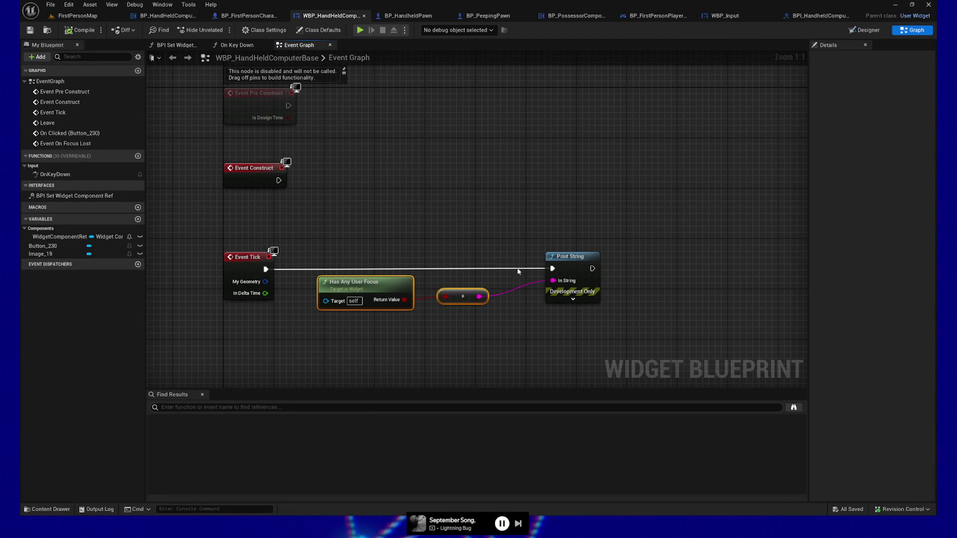
key("q")
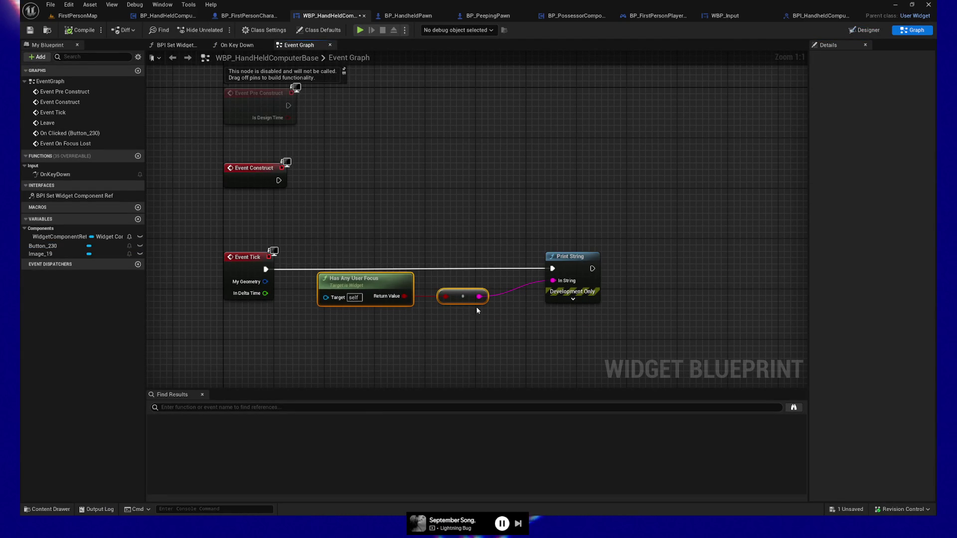
mouse_move(451, 303)
left_mouse_down()
mouse_move(488, 311)
mouse_move(514, 349)
left_mouse_up()
left_click(474, 311)
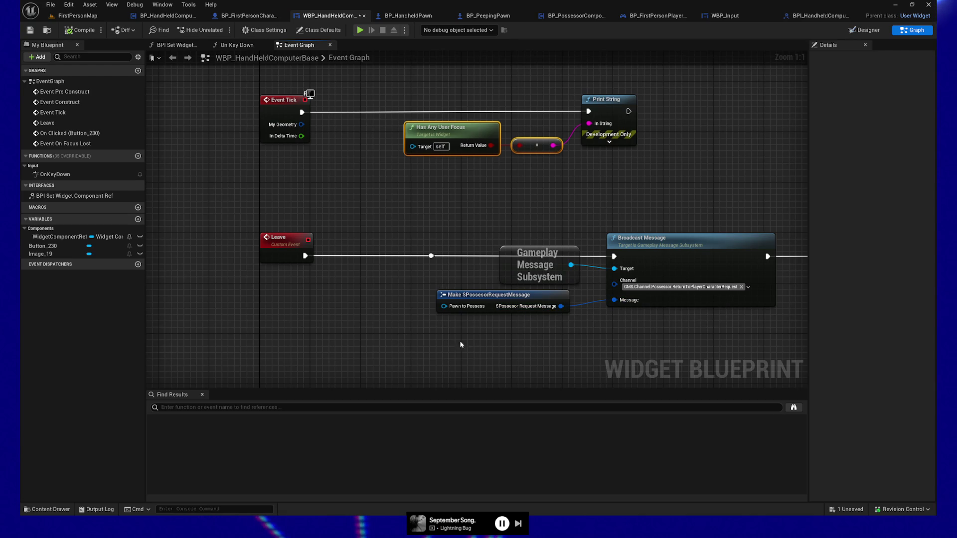
left_click(30, 31)
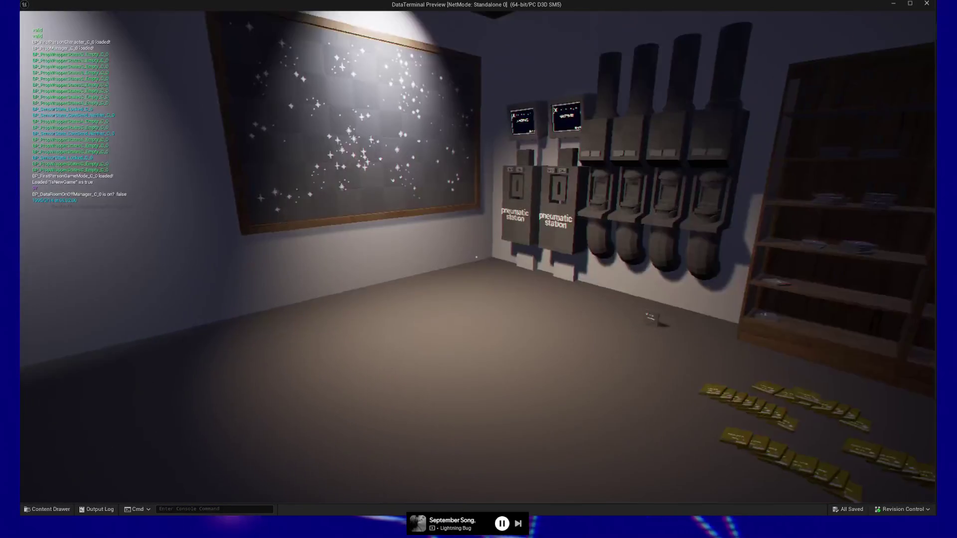
- Open the note, press its button twice, close it, then pause and quit the session
key("e")
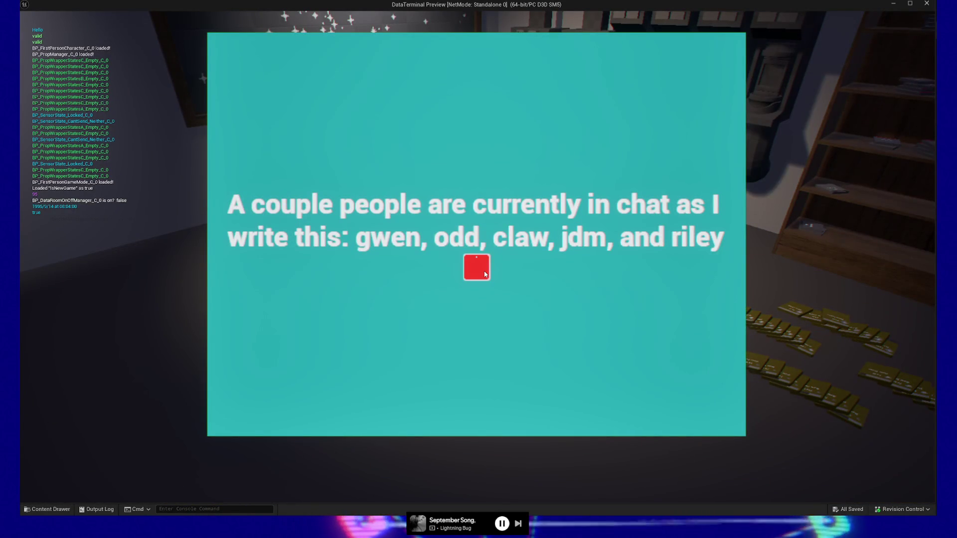
left_click(485, 273)
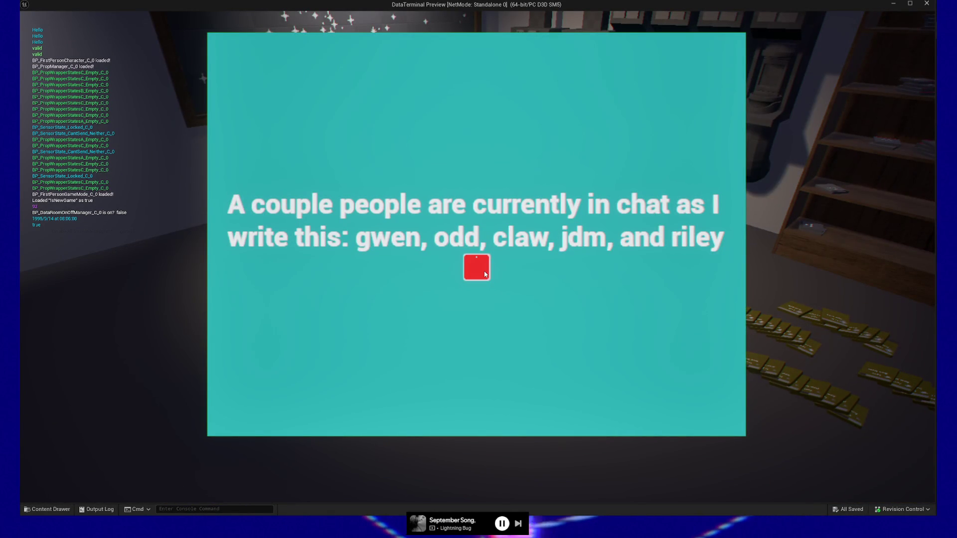
left_click(484, 274)
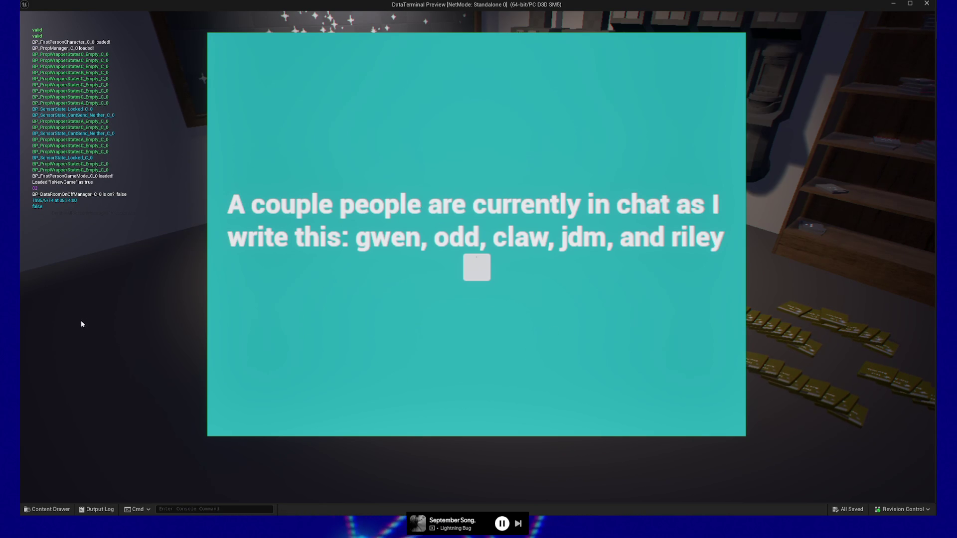
left_click(288, 350)
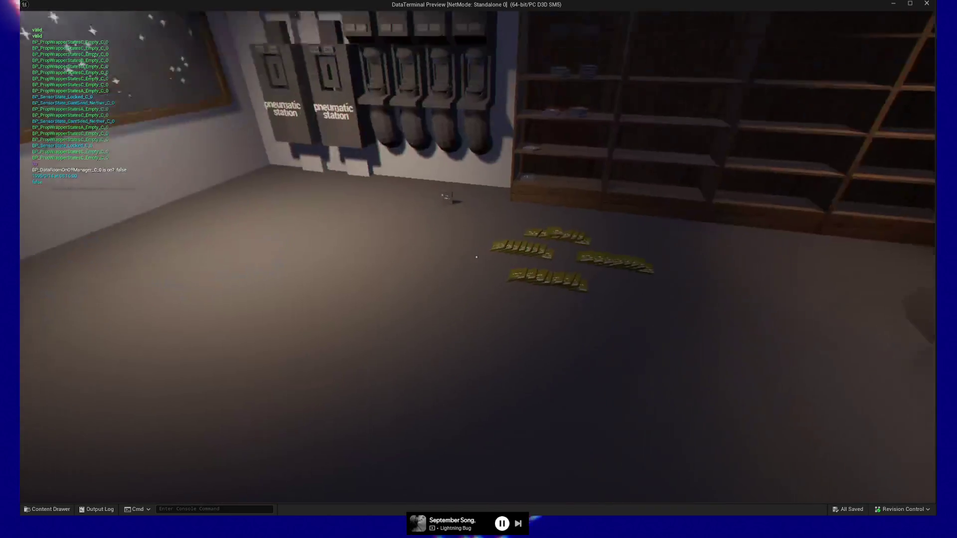
key("Escape")
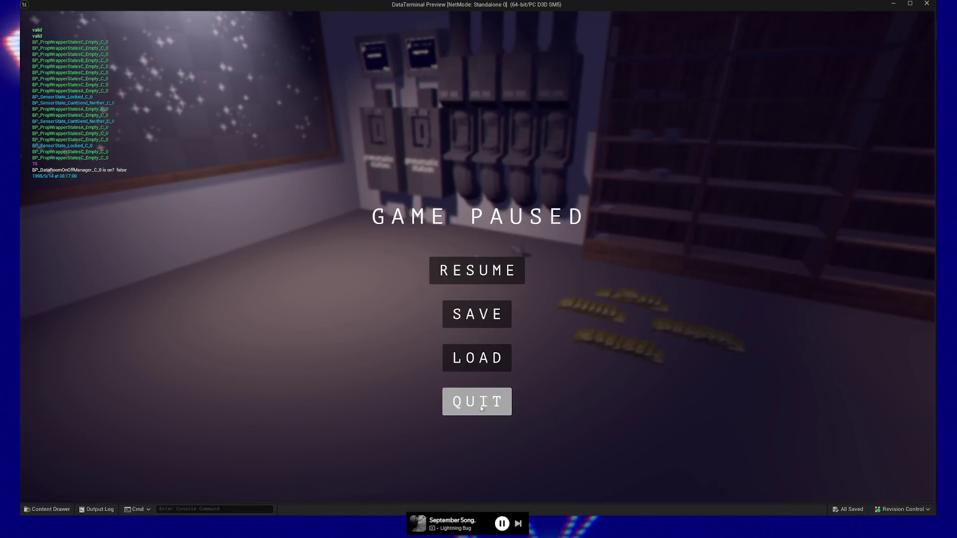
left_click(479, 403)
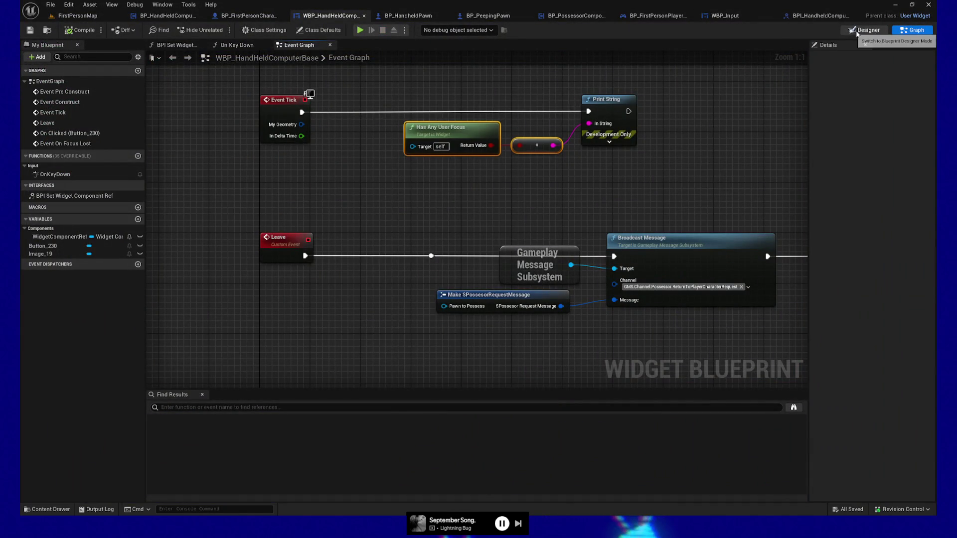
- In the Designer, inspect the focus properties of the chat text block and the vertical box
left_click(864, 30)
left_click(80, 332)
left_click(794, 74)
type("focus")
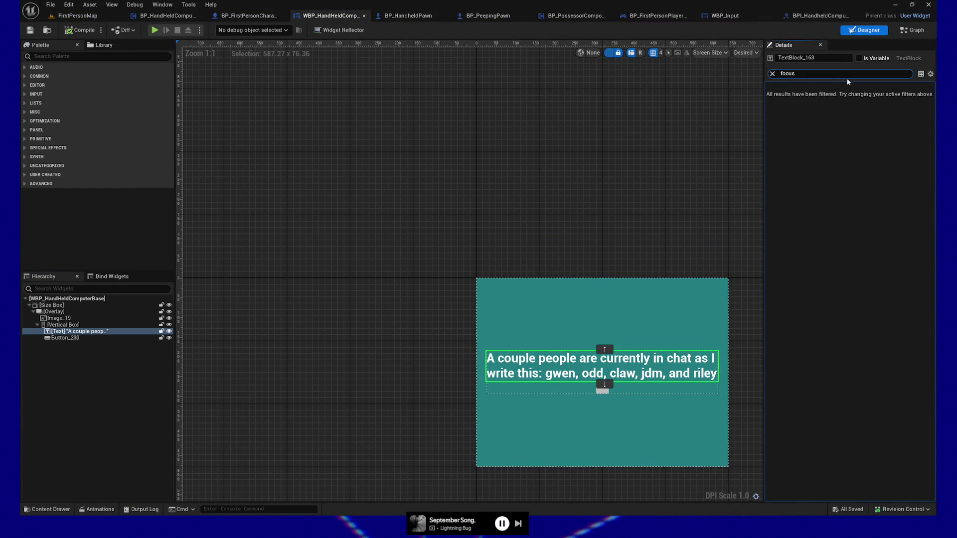
key("ctrl+a")
key("BackSpace")
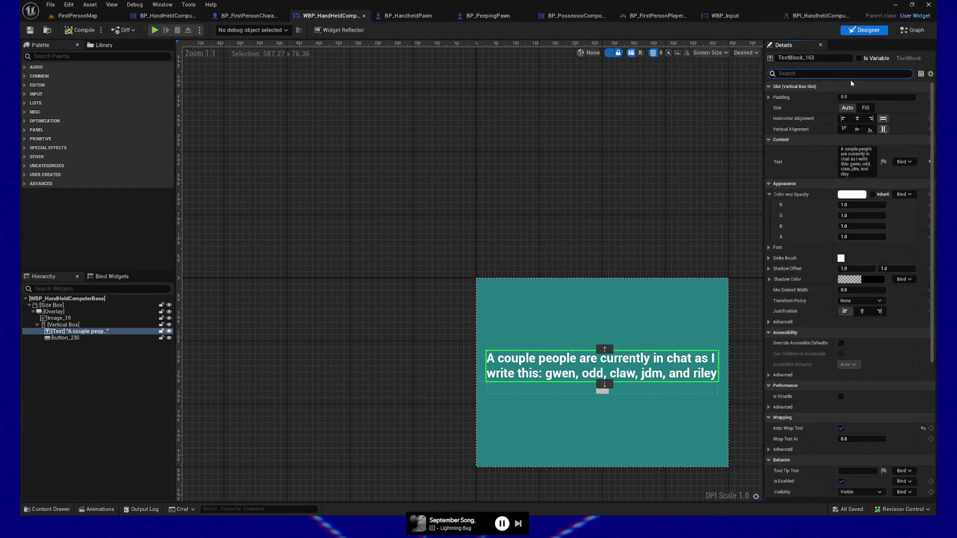
left_click(65, 324)
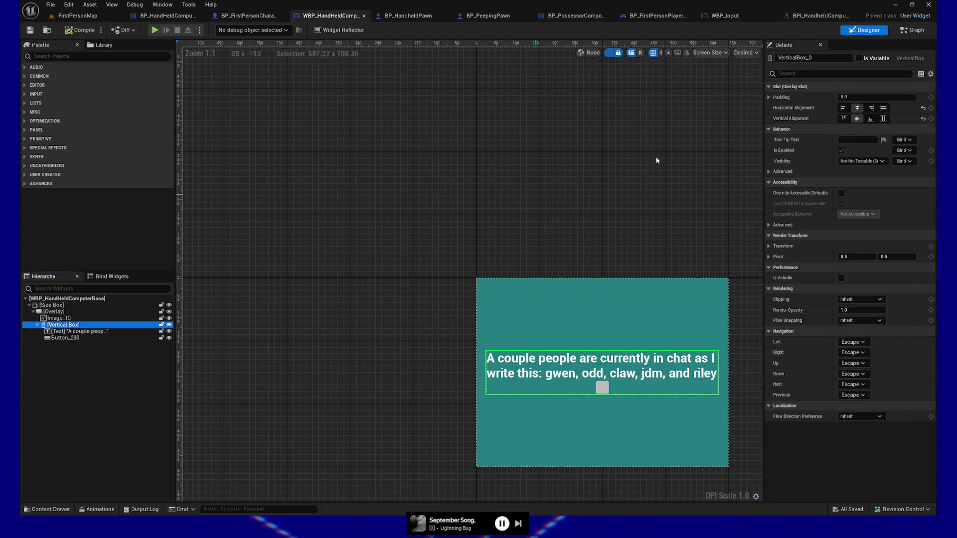
left_click(808, 75)
type("focu")
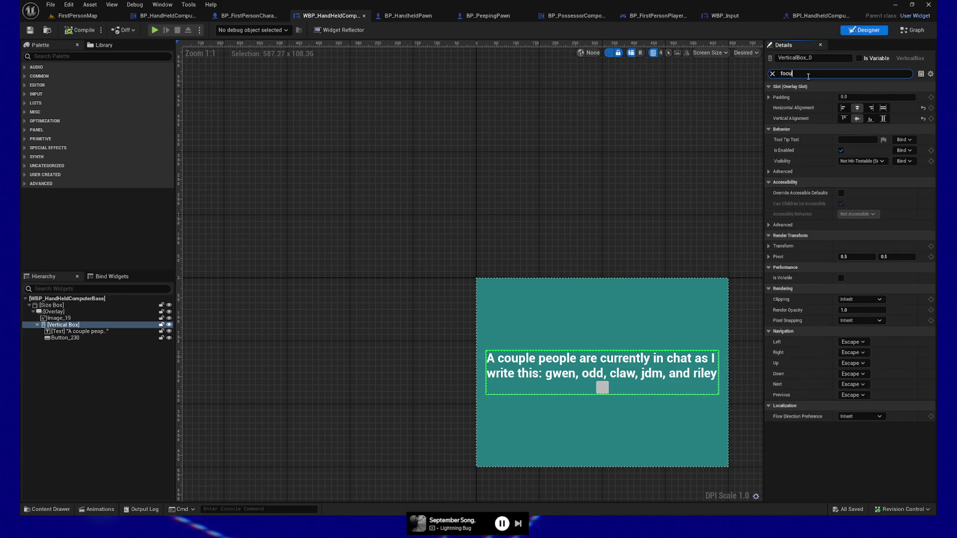
key("BackSpace")
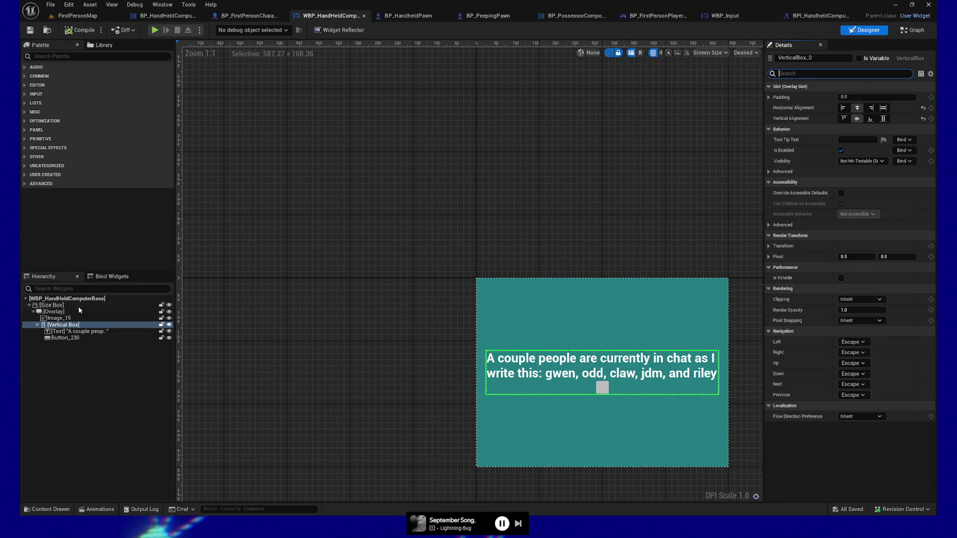
- Inspect the focus properties of Image_19 and Button_230
left_click(648, 428)
left_click(794, 74)
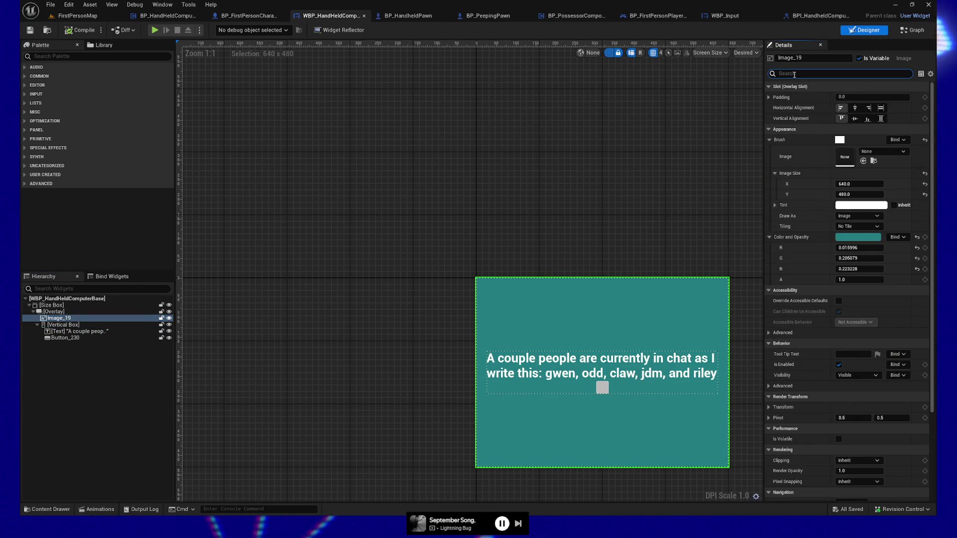
type("foc")
key("BackSpace")
key("BackSpace")
key("BackSpace")
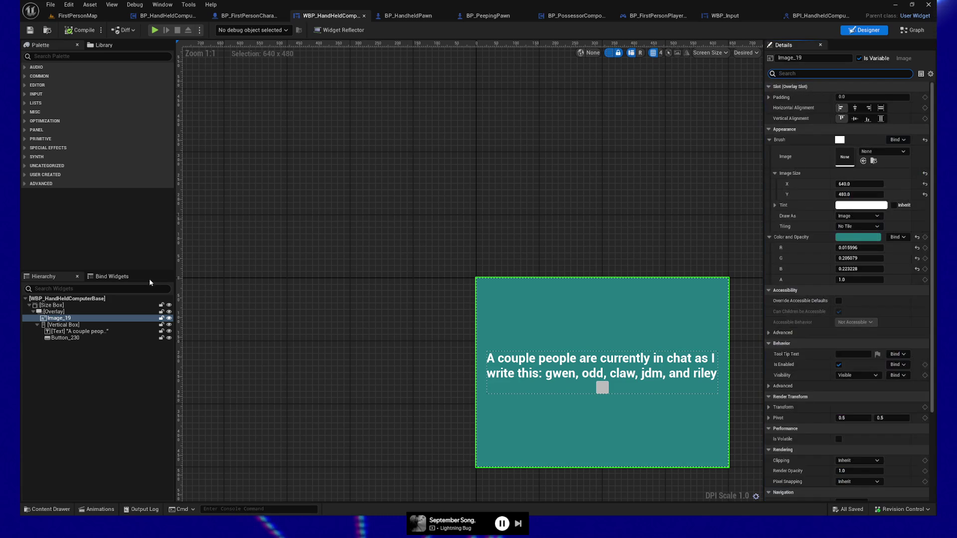
left_click(130, 337)
left_click(817, 73)
type("focus")
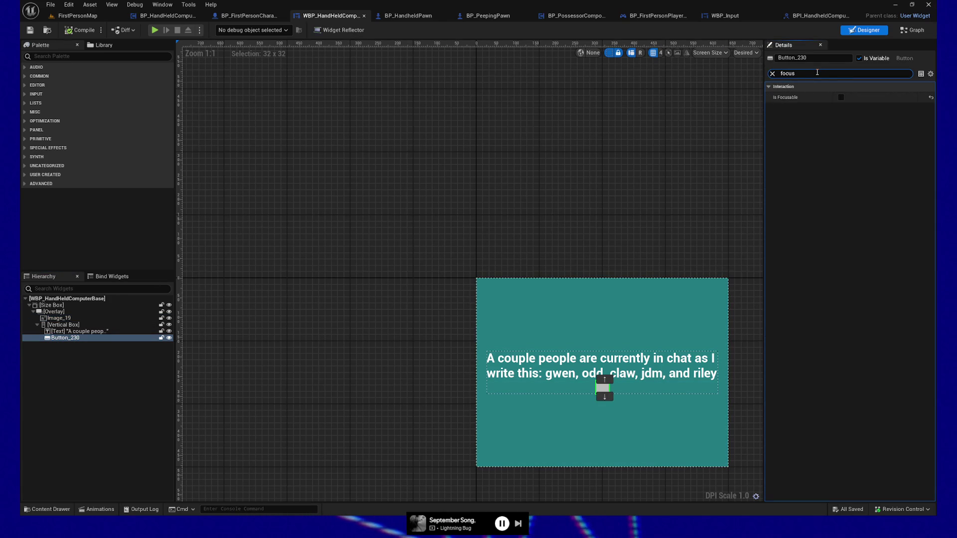
key("BackSpace")
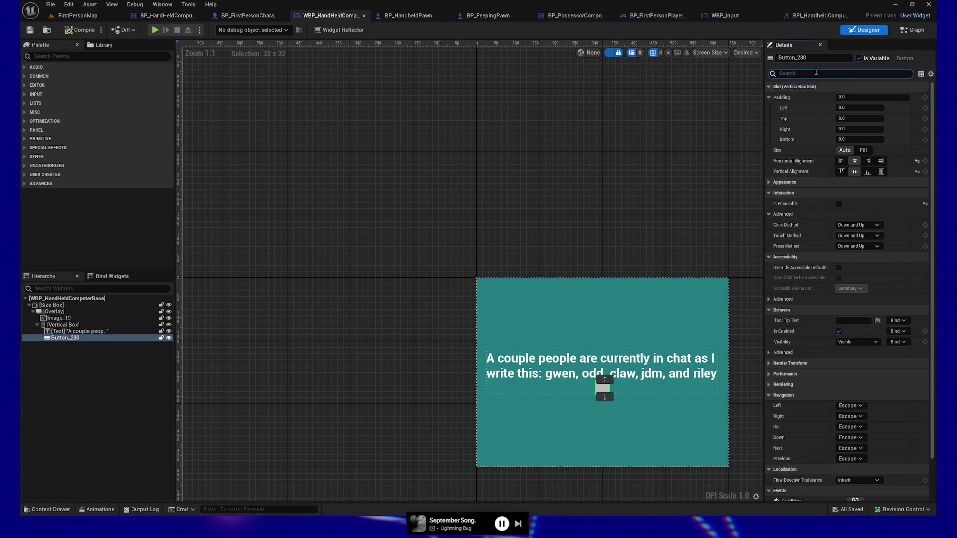
- Step through size box, overlay, Image_19, vertical box, text and Button_230 reviewing focus settings
left_click(61, 305)
left_click(812, 74)
type("focus")
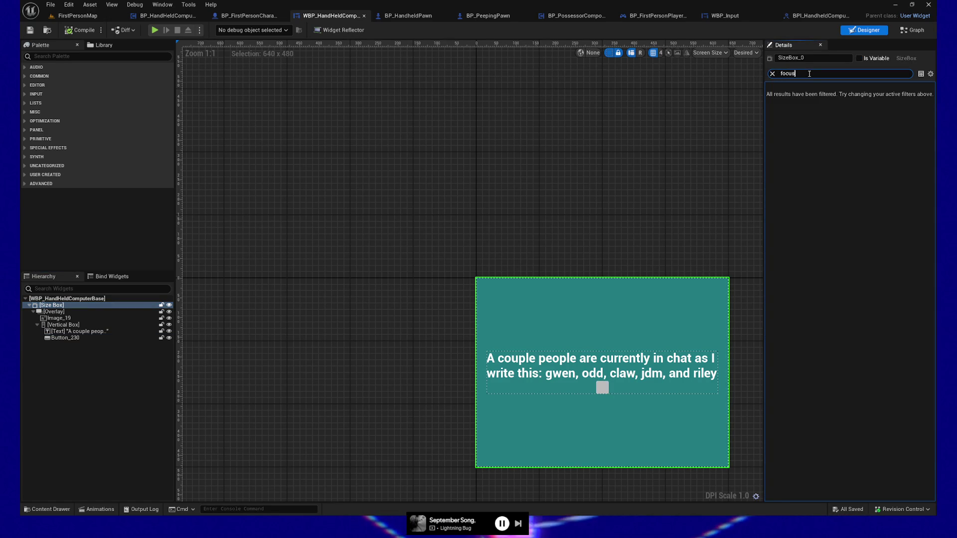
left_click(63, 312)
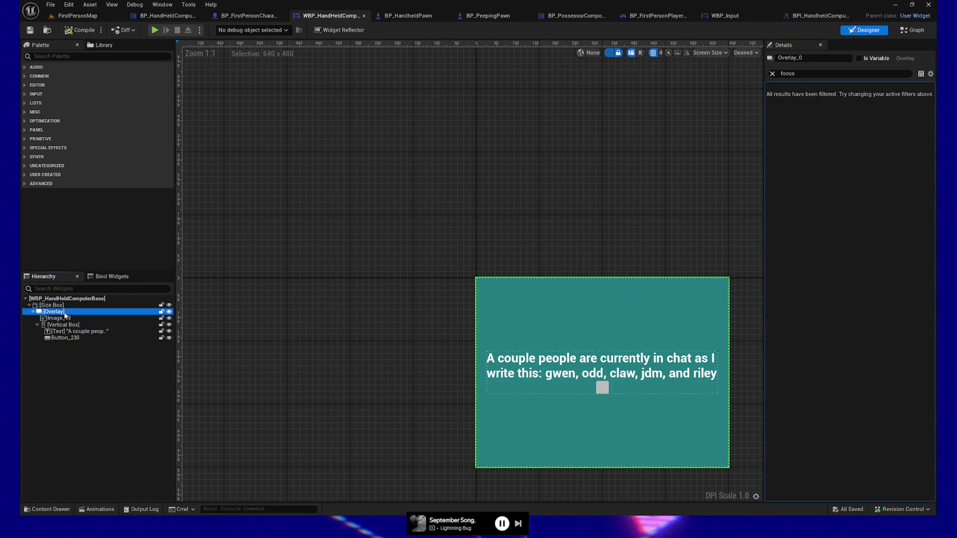
left_click(63, 318)
left_click(68, 326)
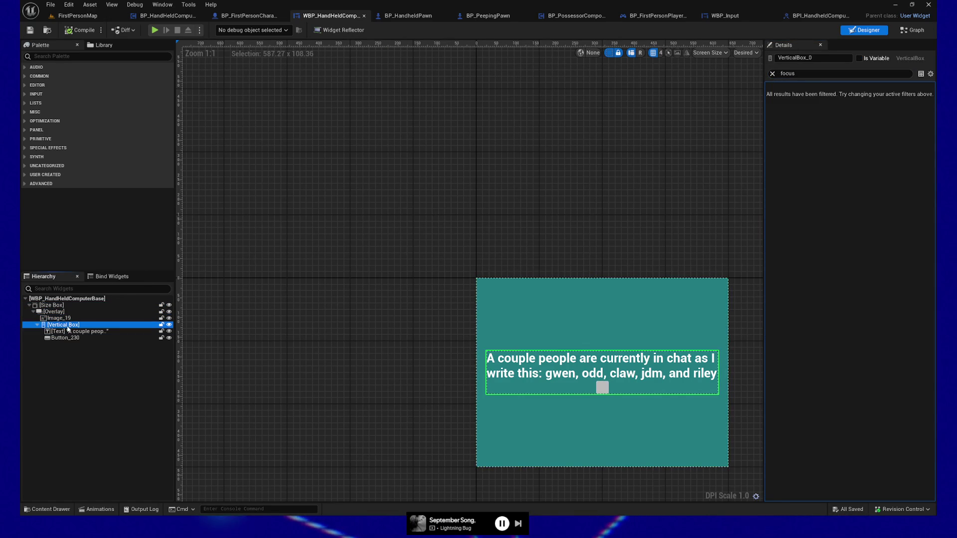
left_click(70, 332)
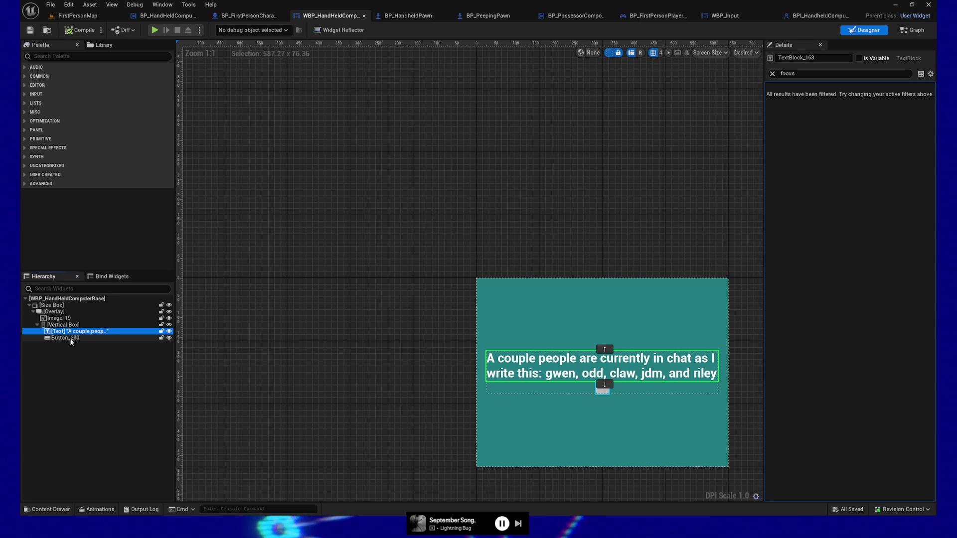
left_click(71, 338)
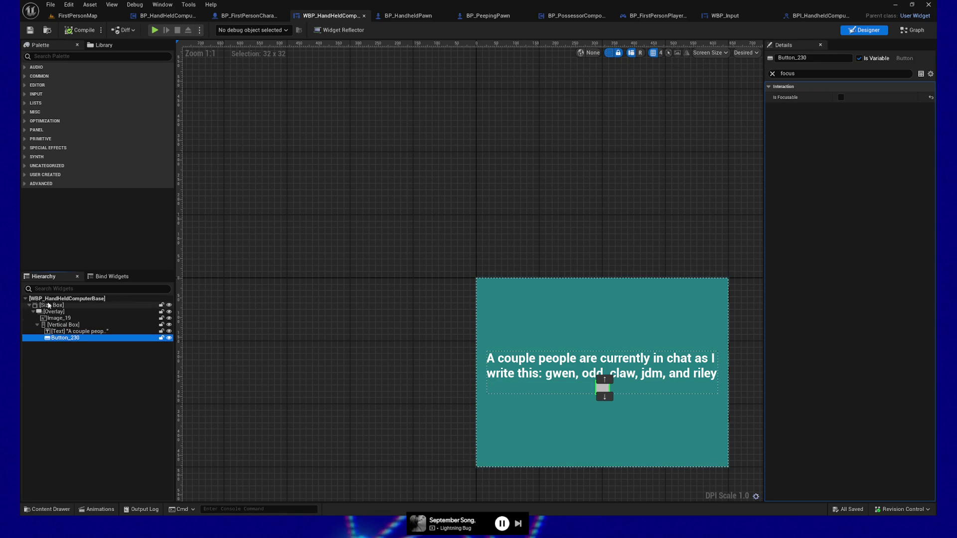
- Keep the root widget focusable with Desired Focus Widget set to Self, and save
left_click(320, 246)
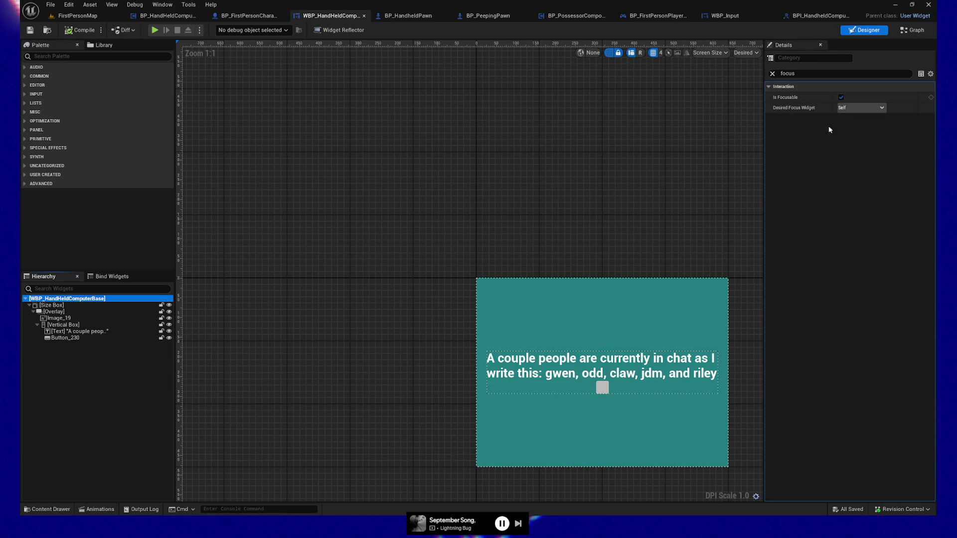
left_click(858, 108)
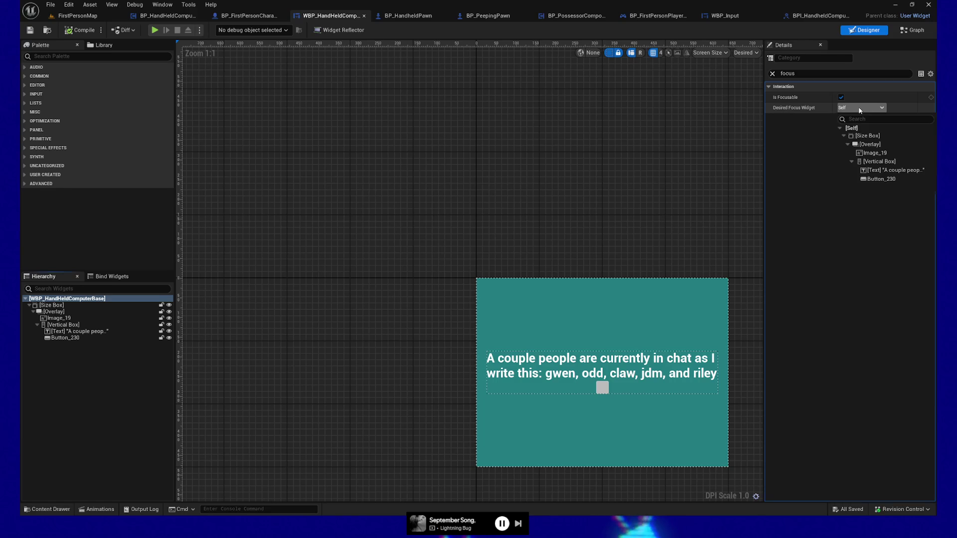
left_click(828, 139)
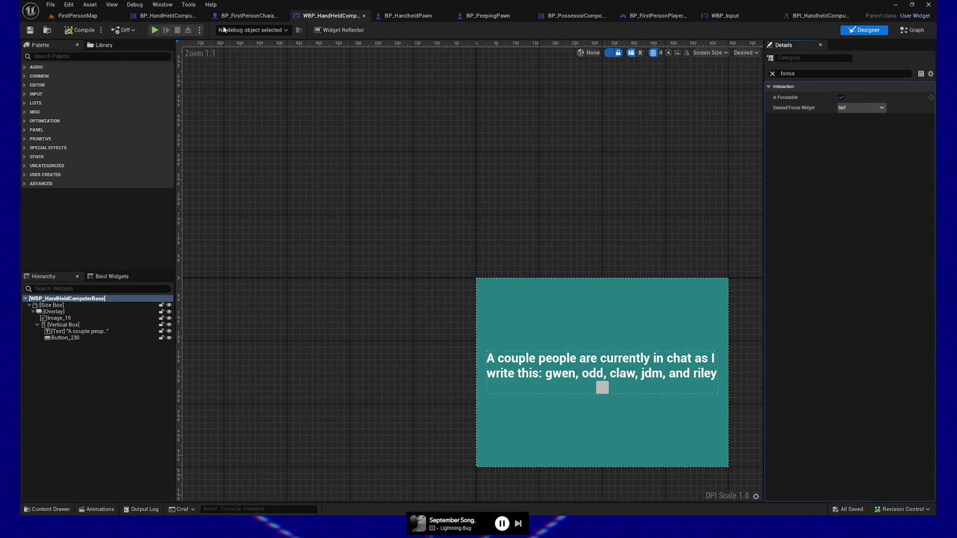
left_click(32, 32)
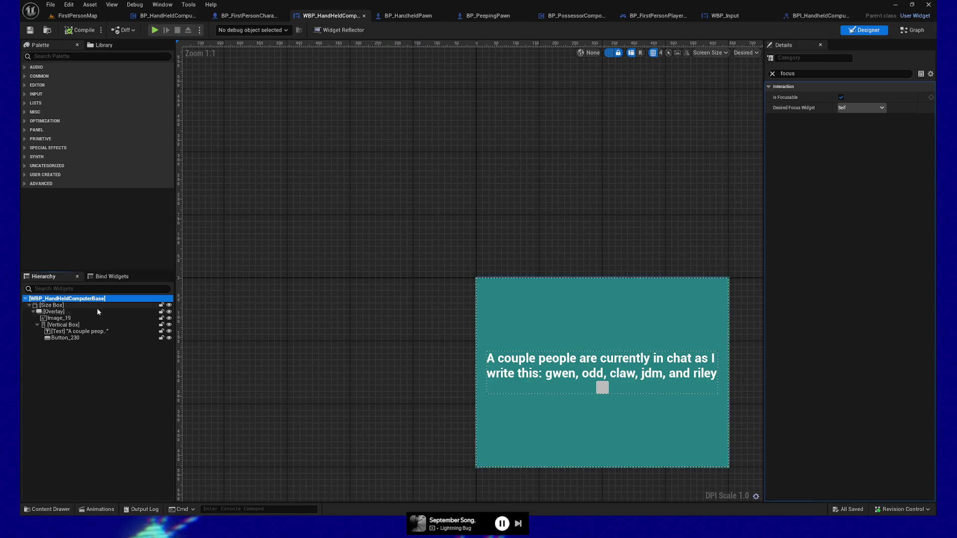
left_click(50, 305)
- Filter Details for visibility and review the size box and overlay Visibility options
double_click(826, 73)
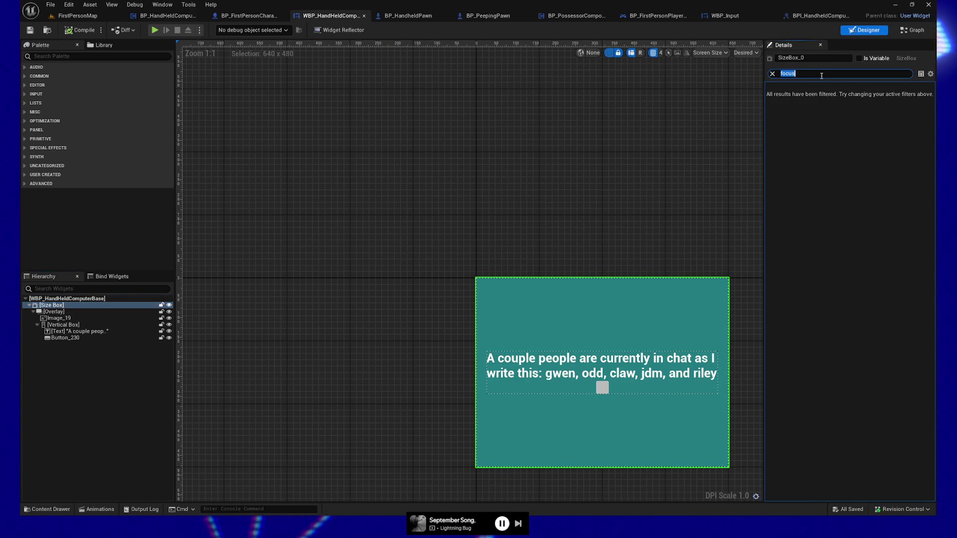
type("hit")
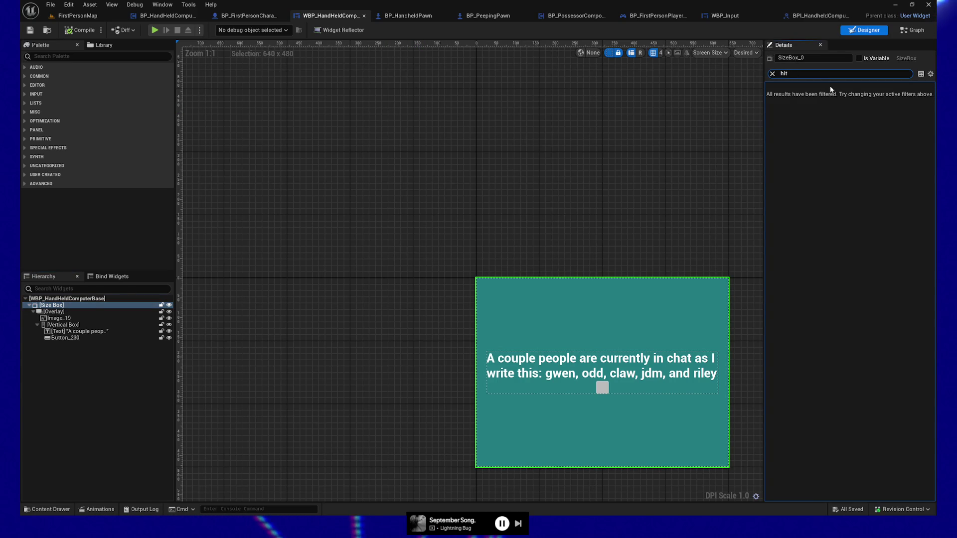
type("vi")
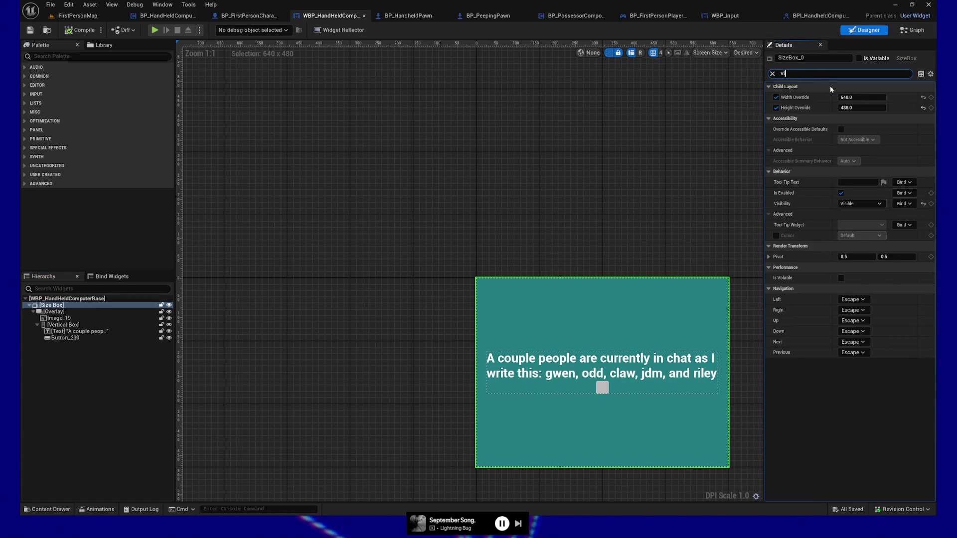
type("si")
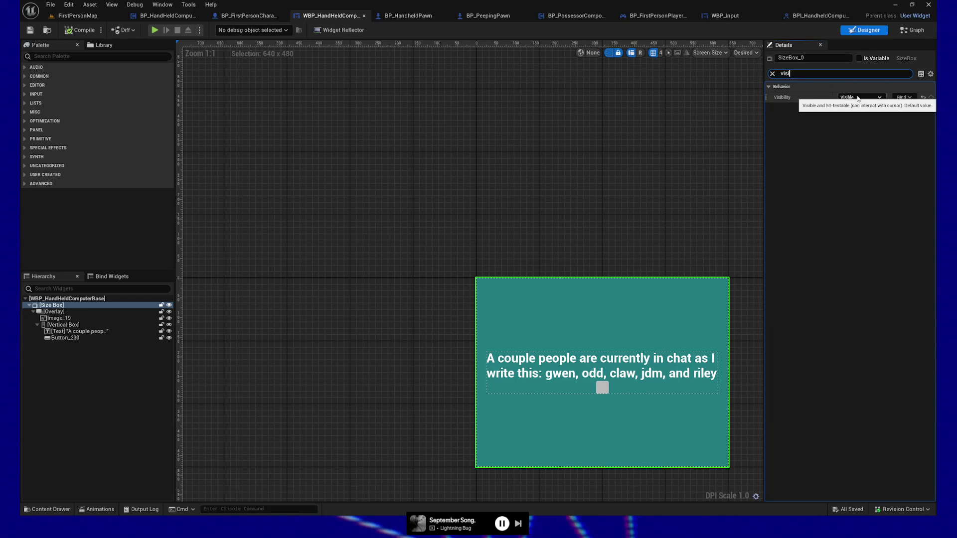
left_click(858, 98)
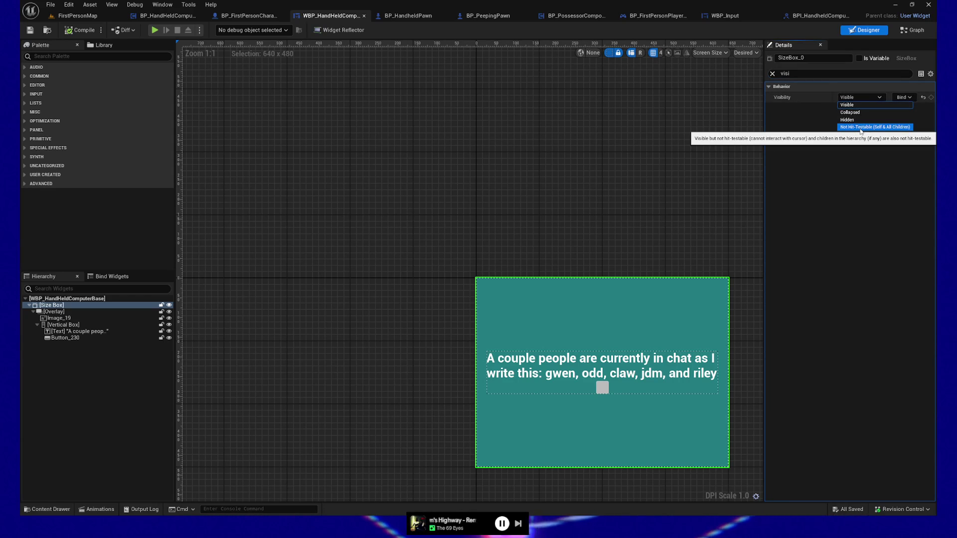
left_click(859, 128)
left_click(869, 97)
left_click(860, 127)
left_click(54, 311)
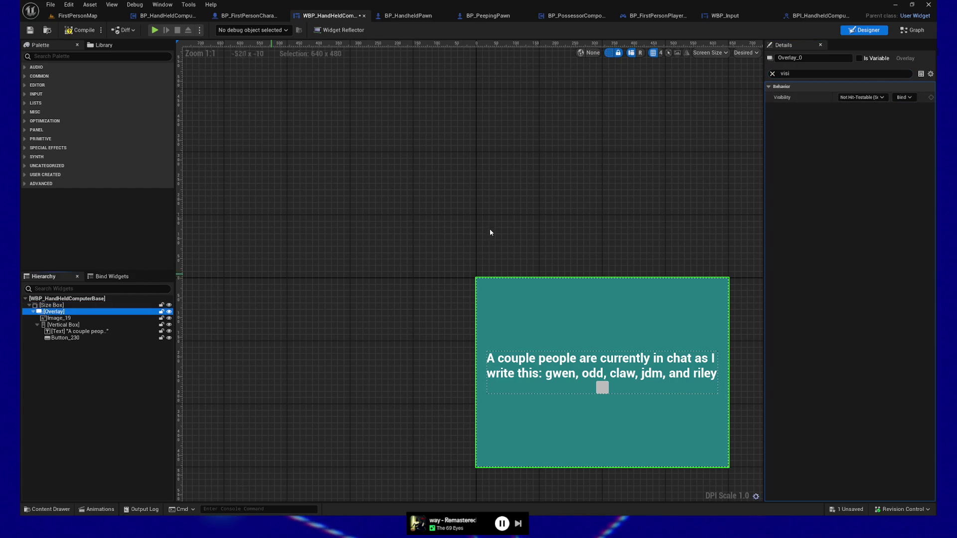
left_click(862, 97)
left_click(860, 134)
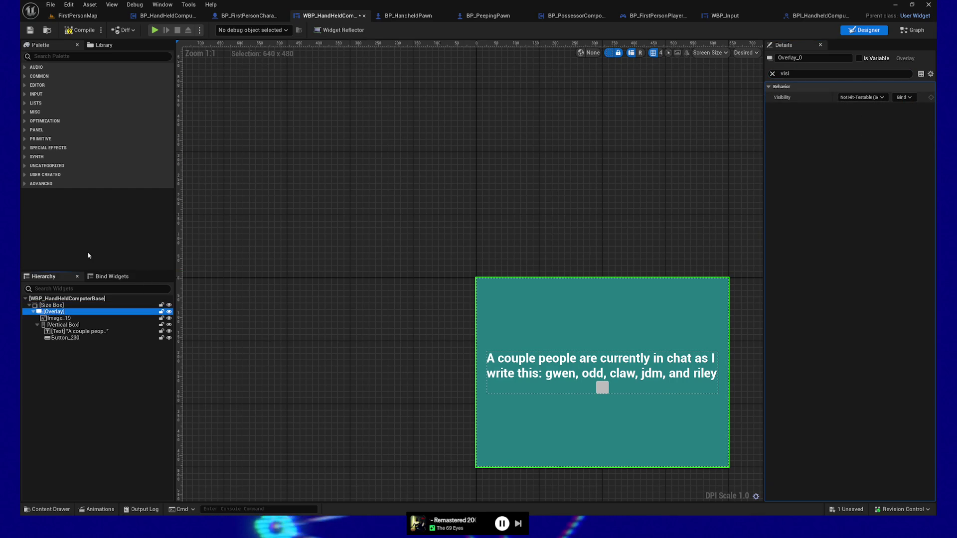
- Set Image_19, the Vertical Box and the text block to Not Hit-Testable (Self Only)
left_click(59, 318)
left_click(872, 97)
left_click(867, 131)
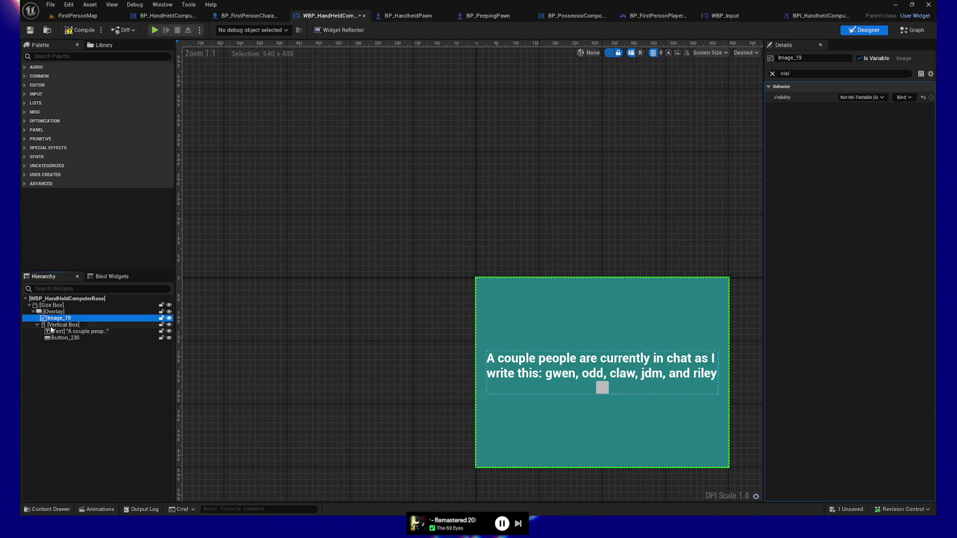
left_click(53, 325)
left_click(861, 97)
left_click(864, 137)
left_click(77, 332)
left_click(855, 99)
left_click(863, 135)
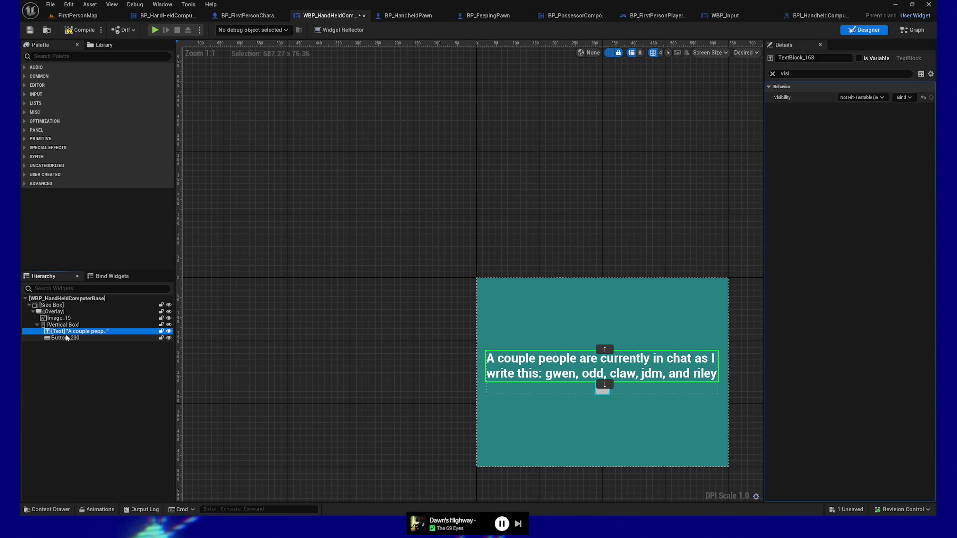
- Save the widget, run a standalone playtest, then pause and quit back to the editor
left_click(78, 30)
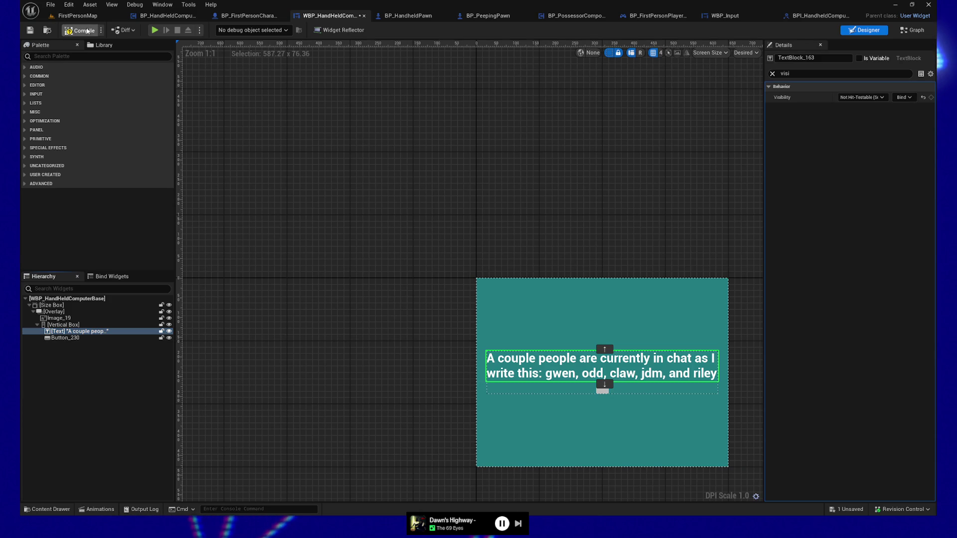
left_click(28, 31)
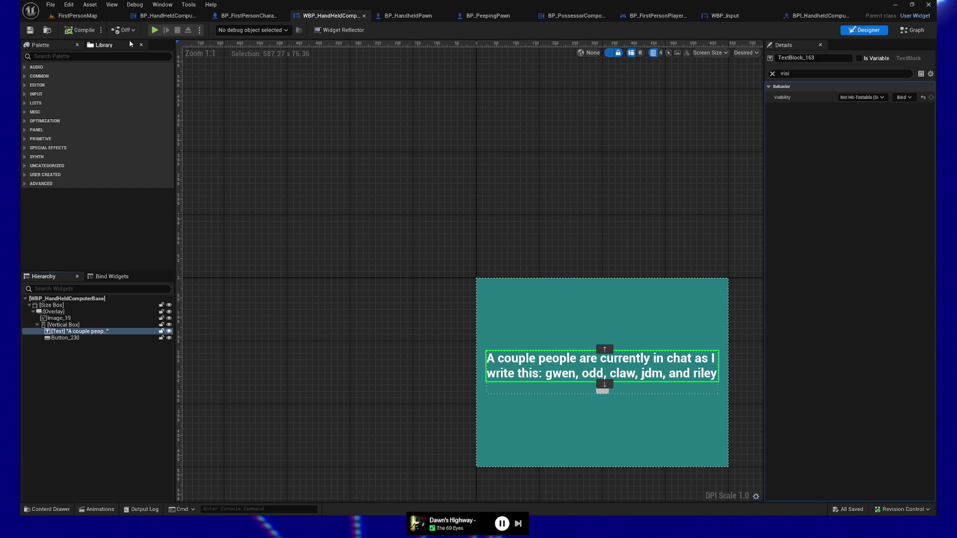
left_click(156, 31)
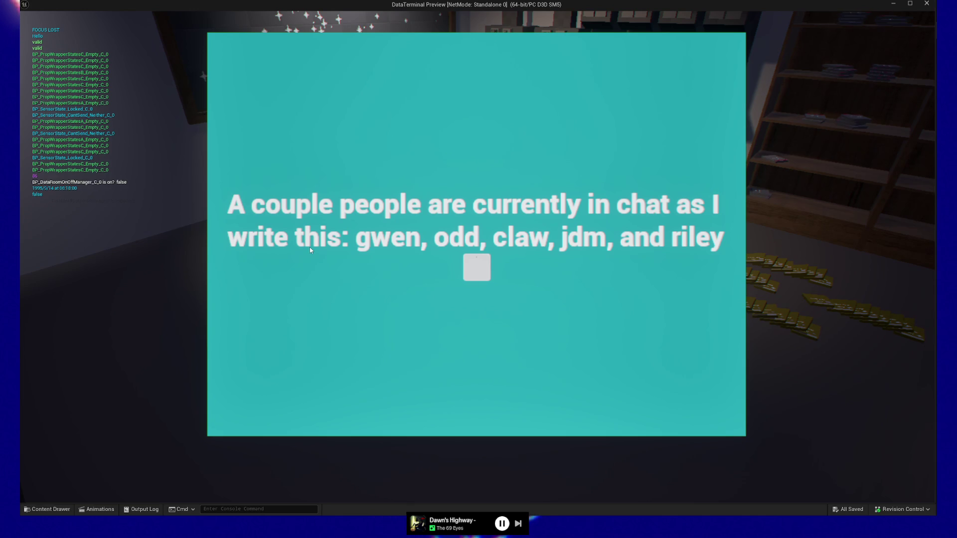
key("Escape")
key("Escape")
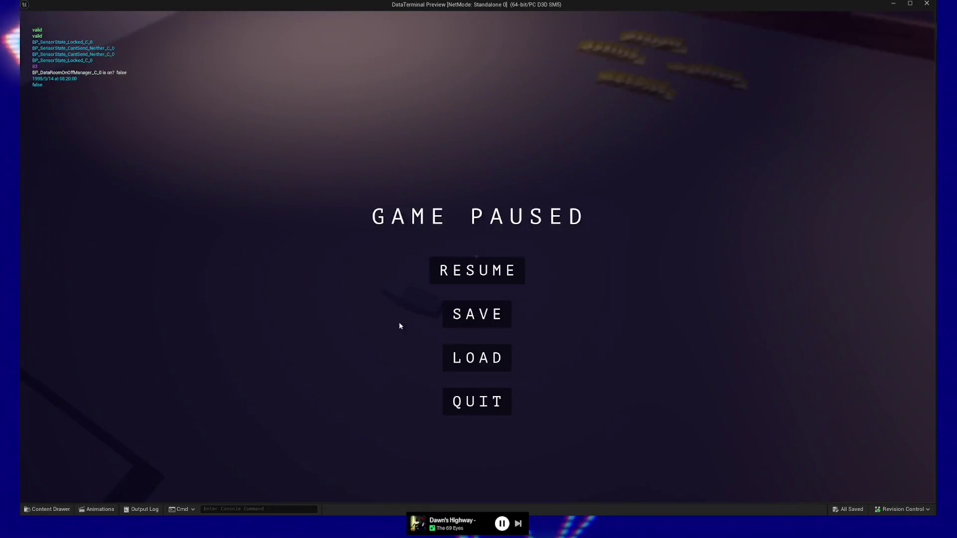
left_click(477, 402)
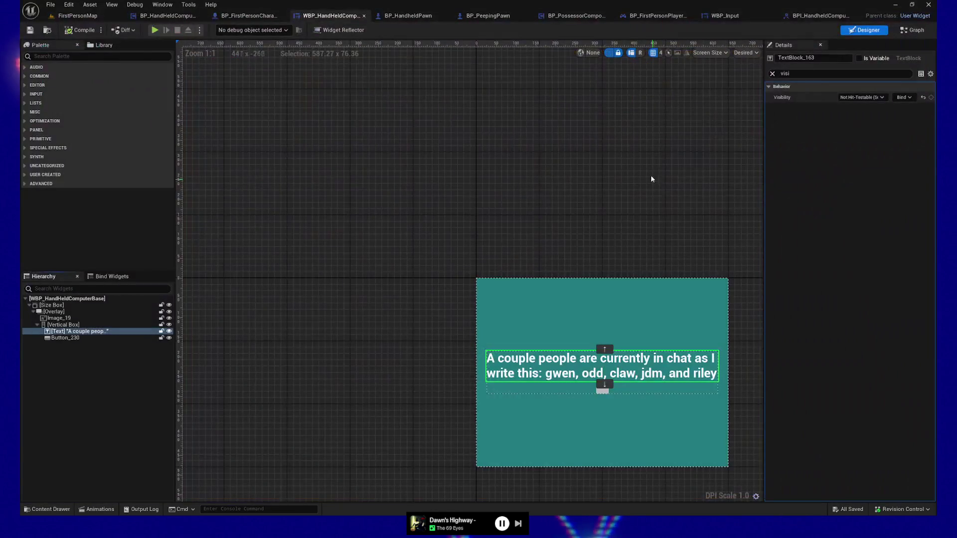
- Filter Details to 'focus' and check root, Button_230, size box, overlay, Image_19 and vertical box
left_click(68, 299)
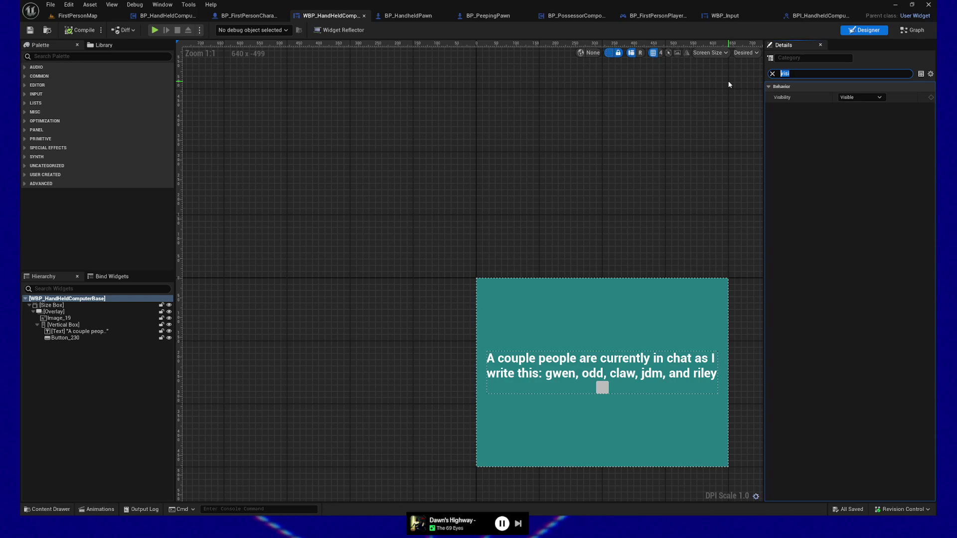
type("focus")
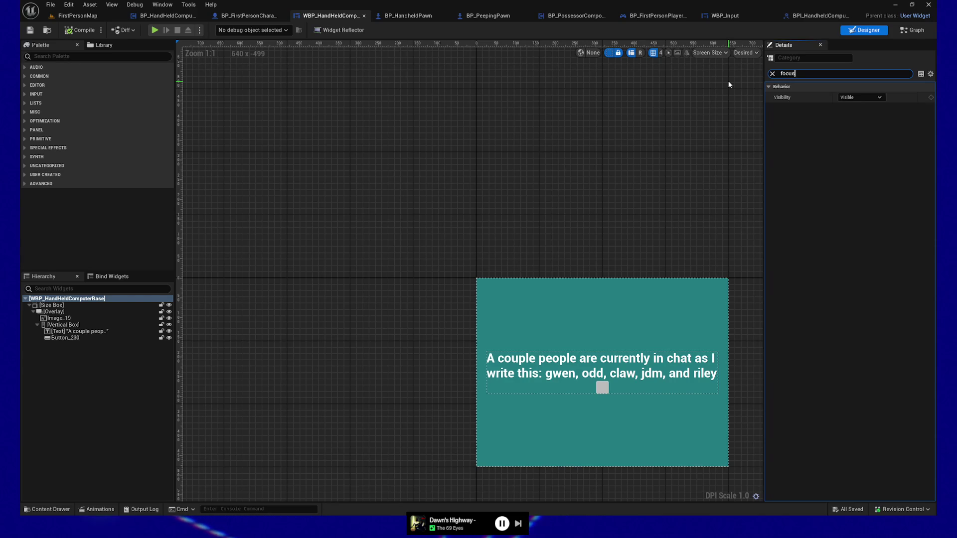
left_click(67, 338)
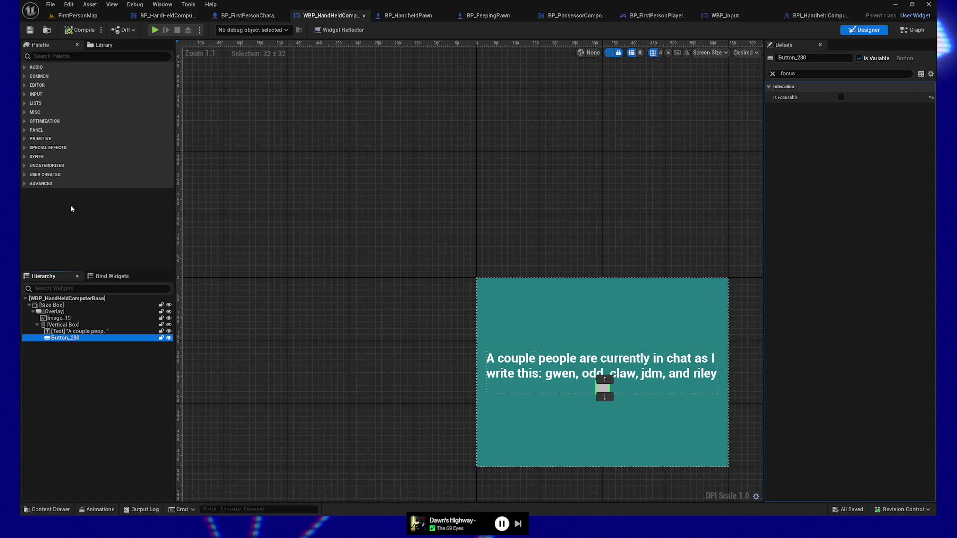
left_click(56, 305)
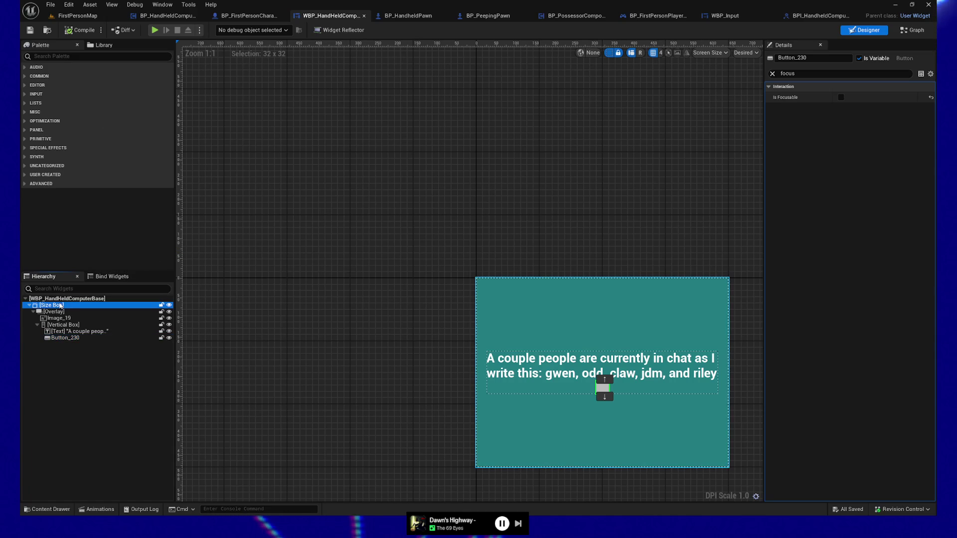
left_click(62, 311)
left_click(66, 319)
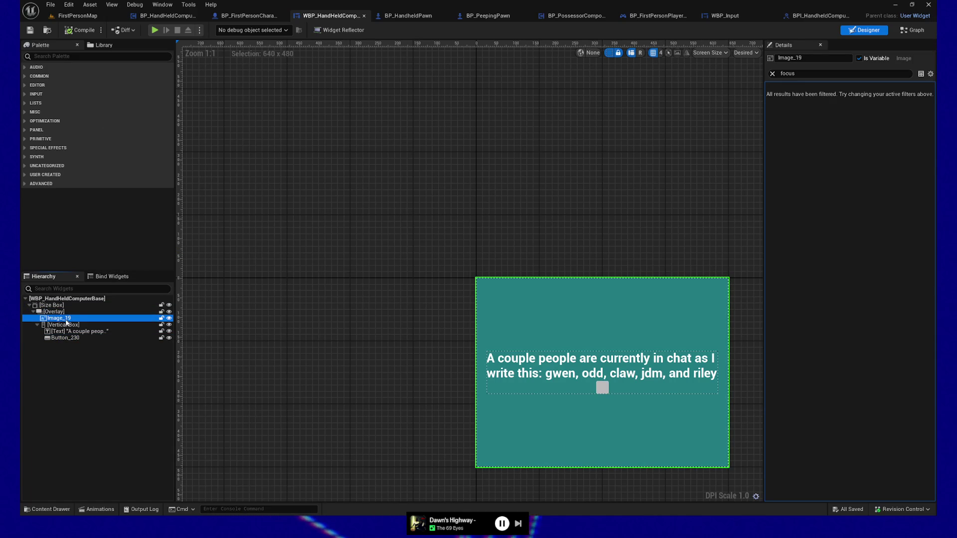
left_click(68, 326)
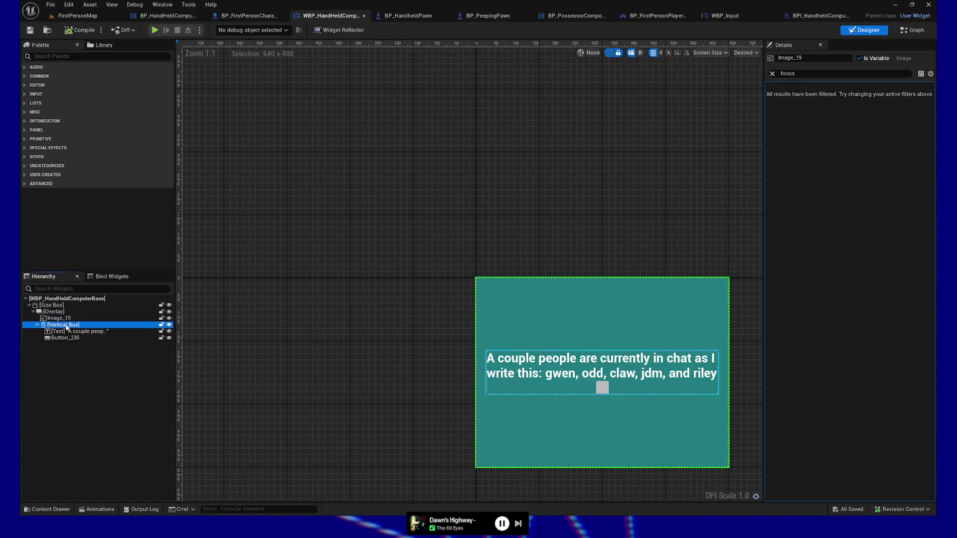
- Confirm the text block and Button_230 aren't focusable, then start another standalone session
left_click(68, 331)
left_click(65, 338)
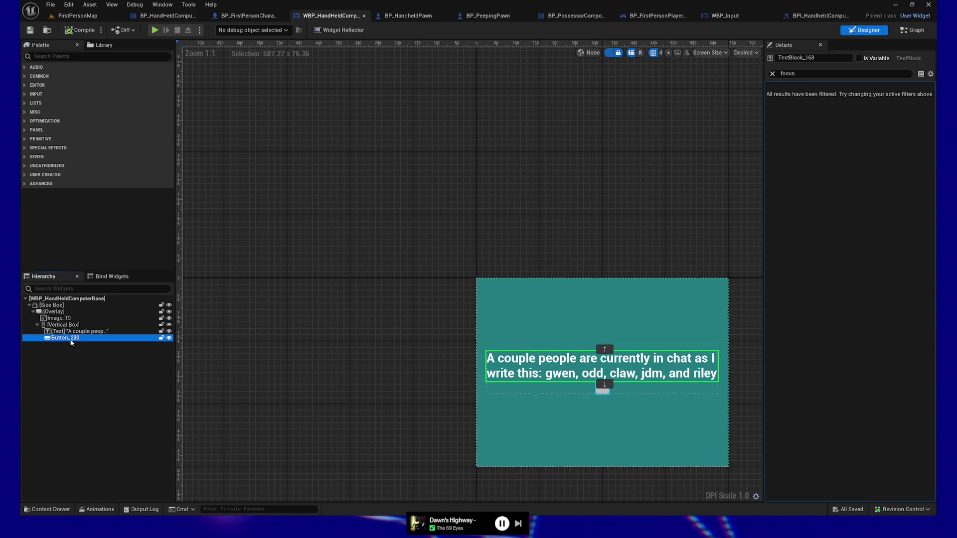
left_click(45, 31)
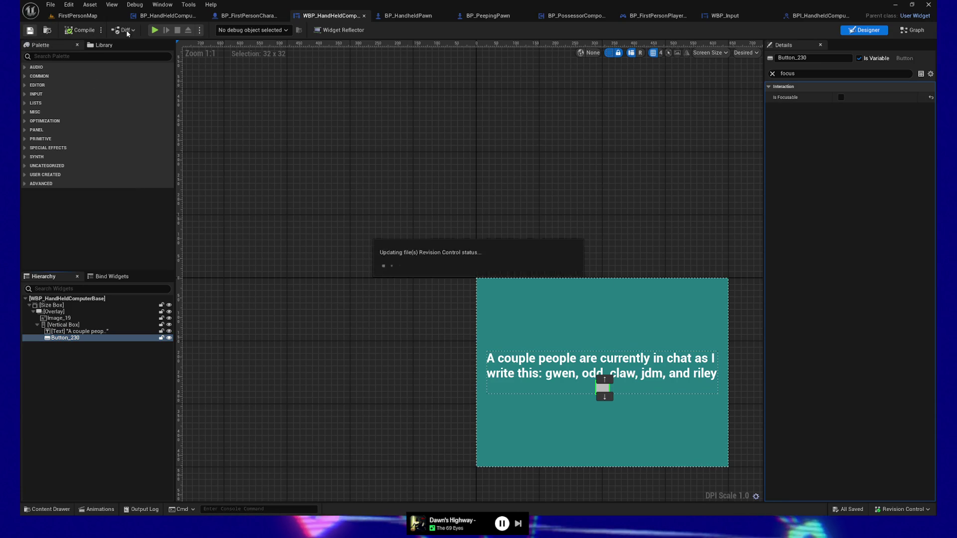
left_click(155, 30)
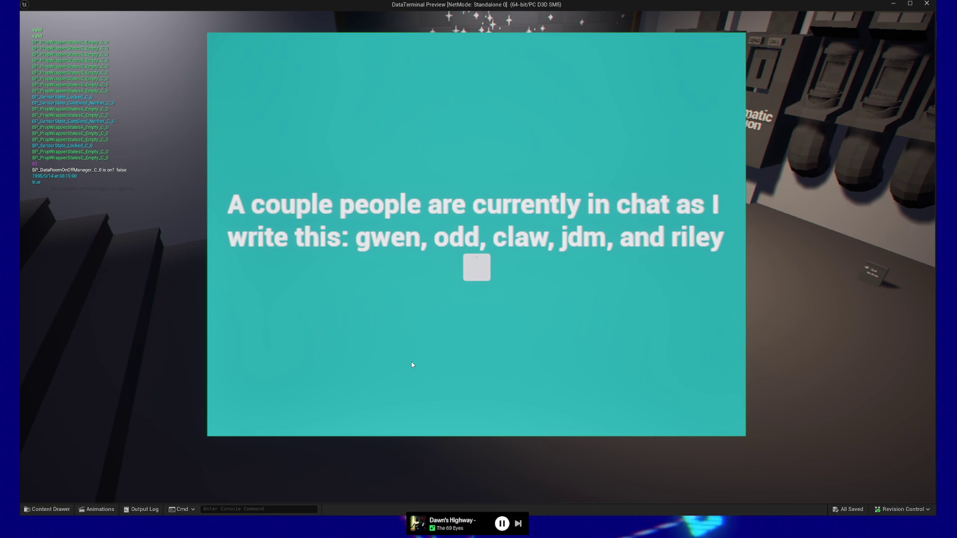
left_click(412, 365)
key("e")
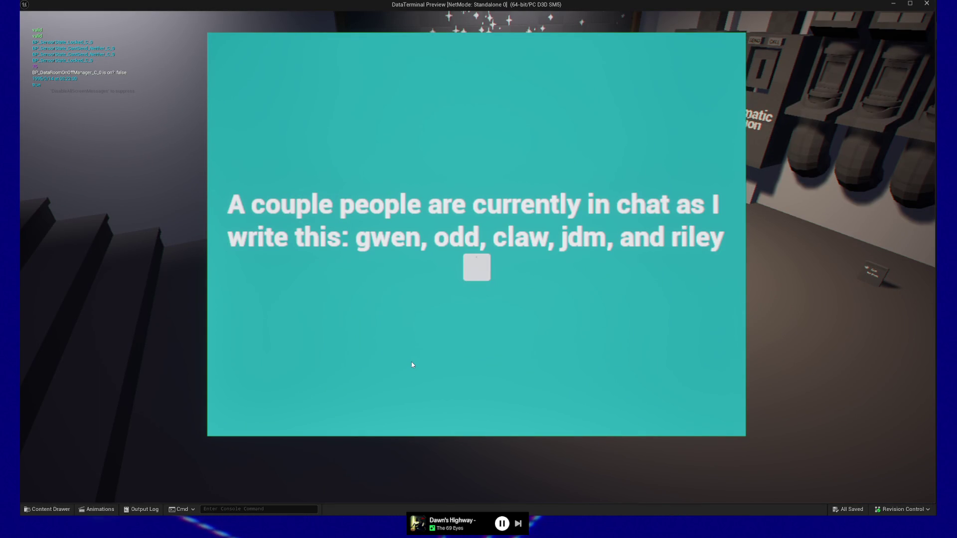
key("e")
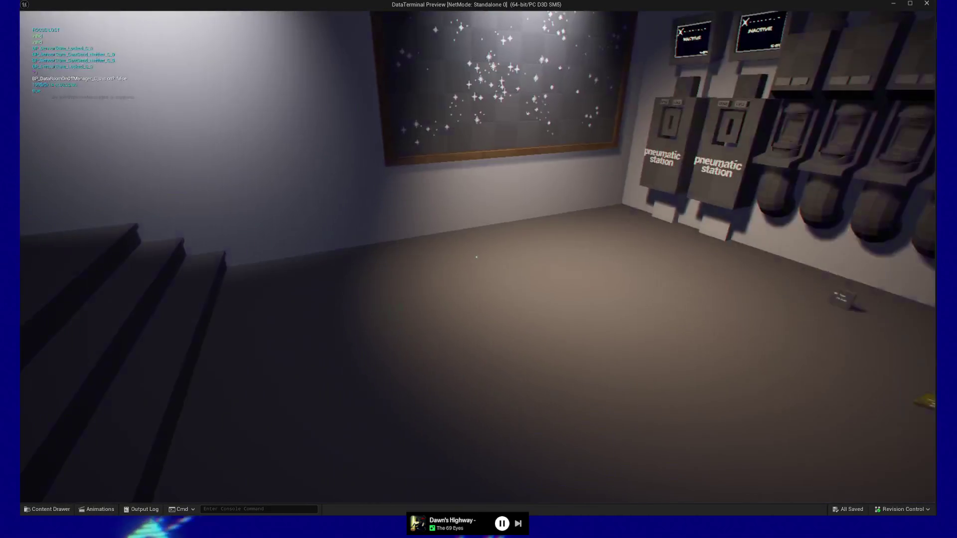
key("Escape")
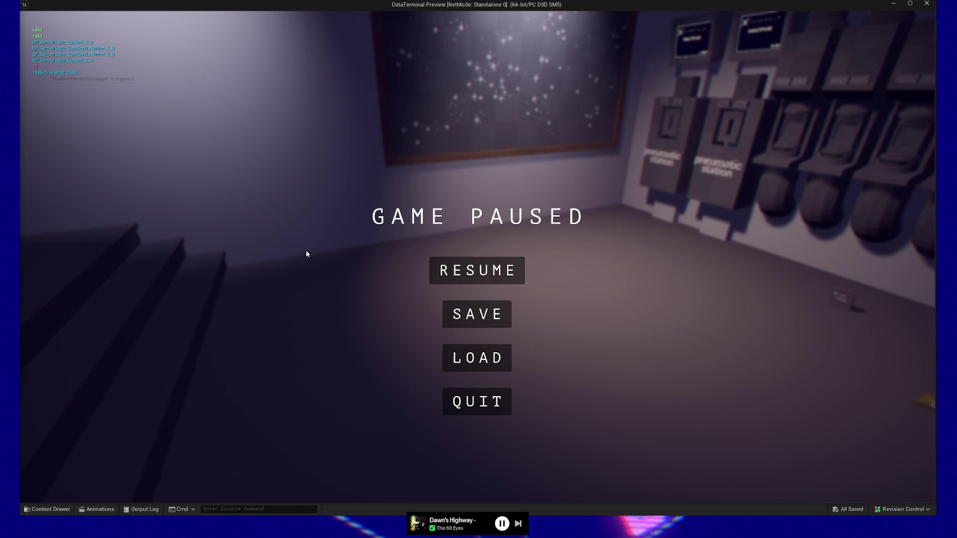
left_click(468, 399)
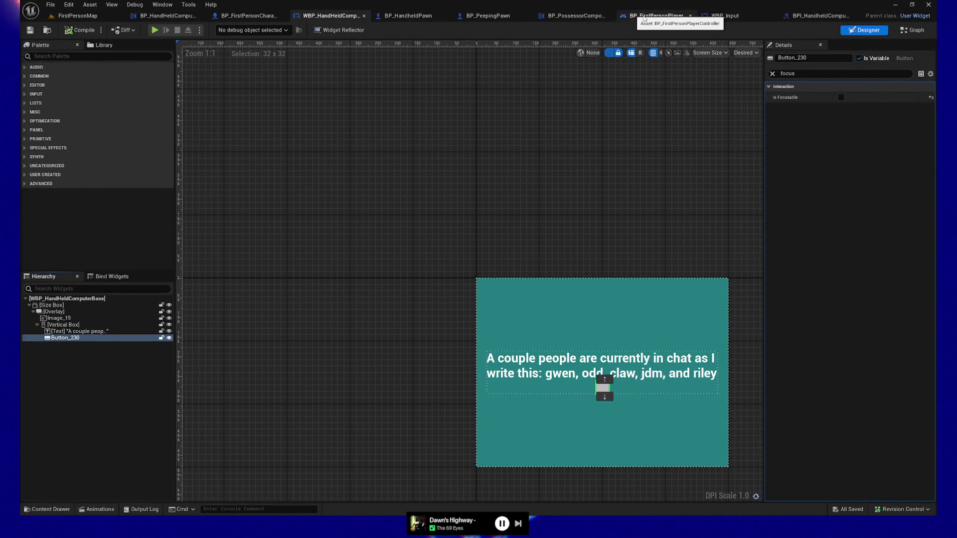
- In BP_FirstPersonPlayerController, search graph actions for tab navigation, then dismiss the menu
left_click(652, 16)
right_click(330, 147)
type("tab")
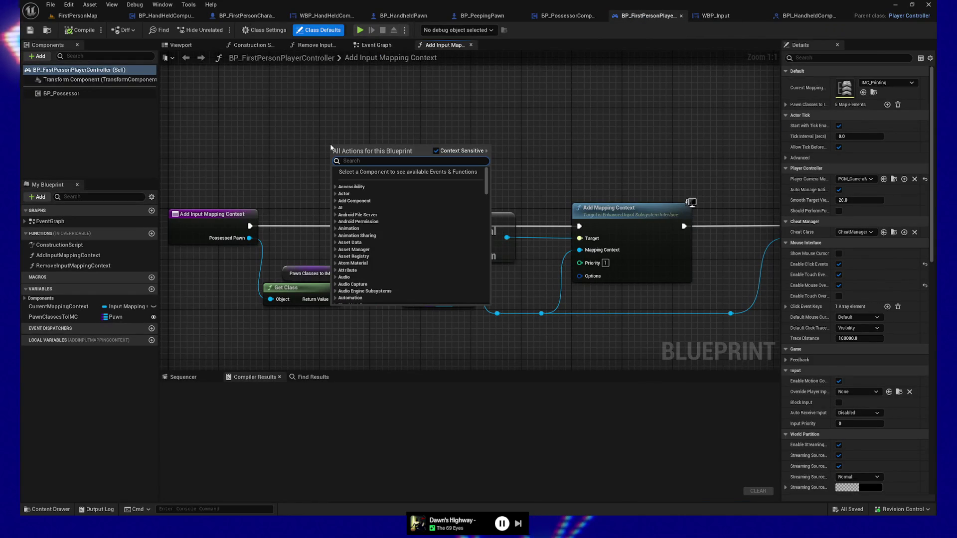
type("na")
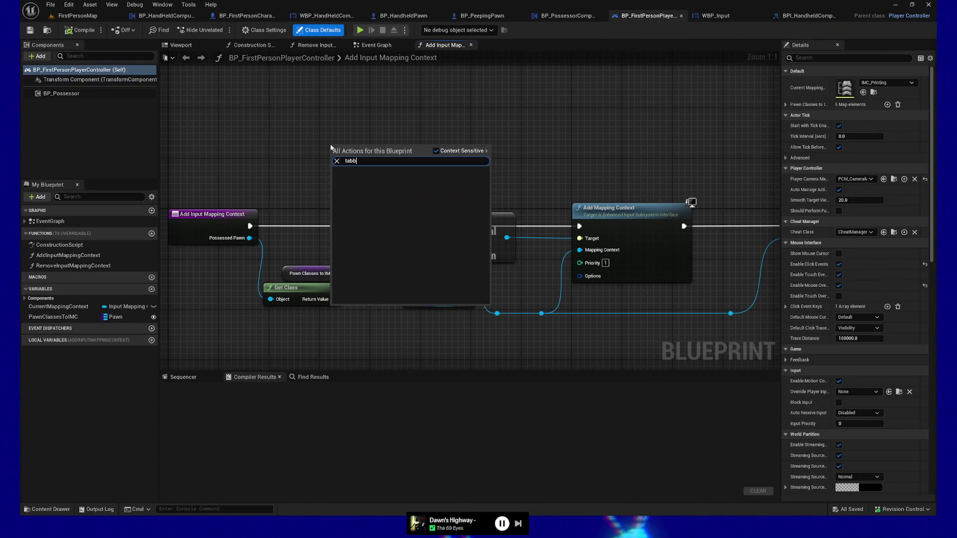
key("BackSpace")
key("BackSpace")
key("BackSpace")
type("na")
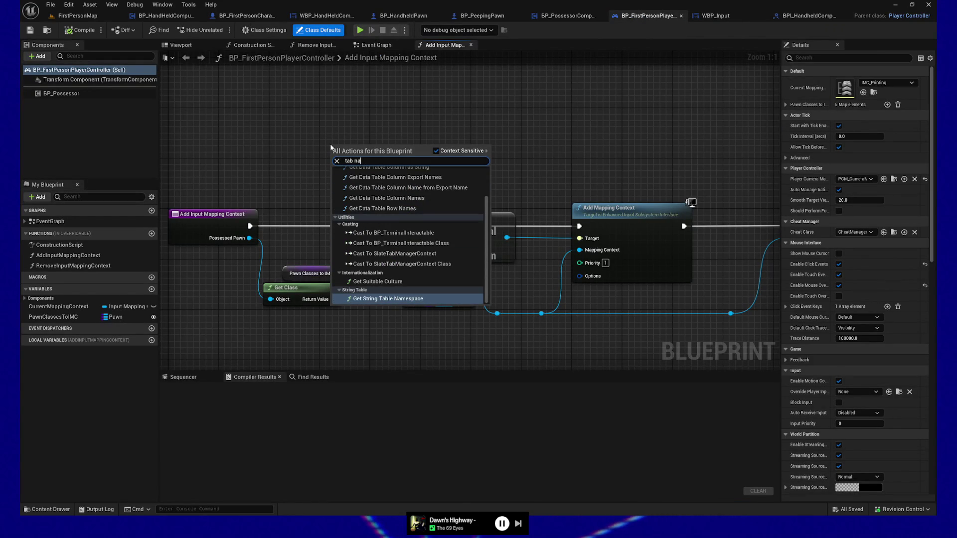
type("vi")
key("BackSpace")
left_click(360, 99)
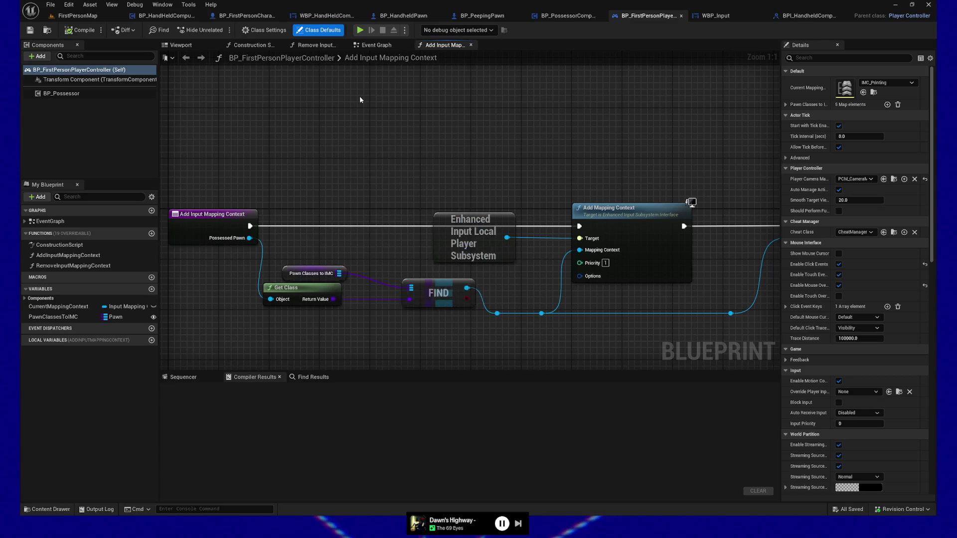
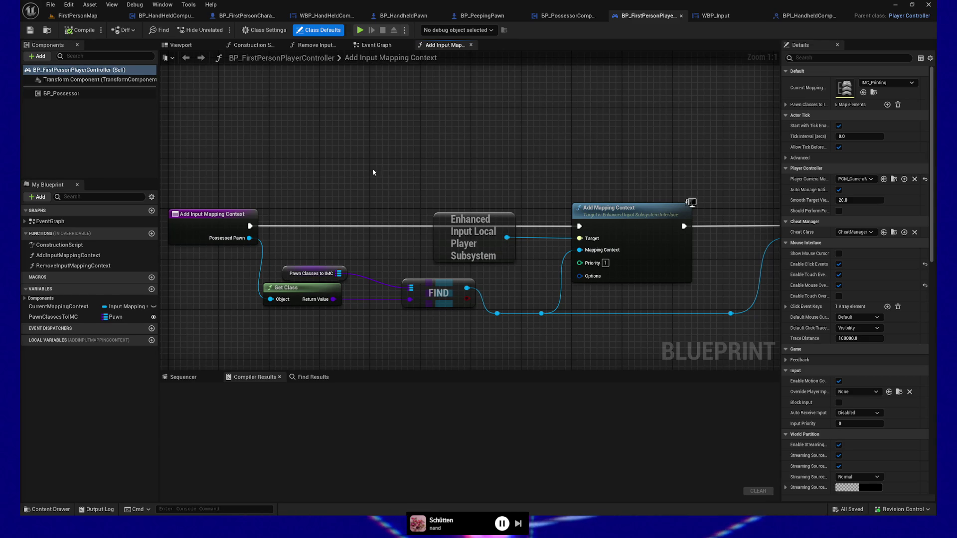
- In WBP_HandHeldComputerBase's Graph view, add an On Preview Key Down function override
left_click(326, 16)
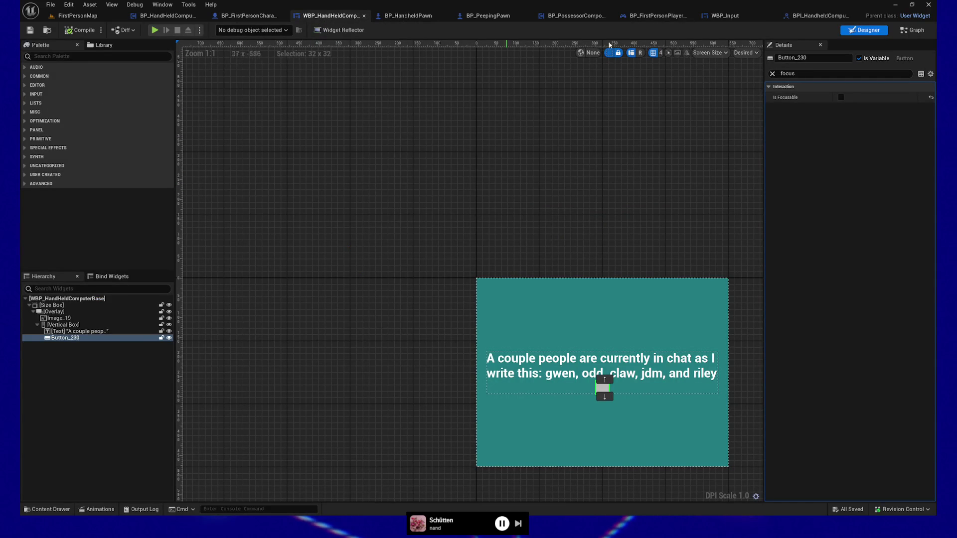
left_click(911, 31)
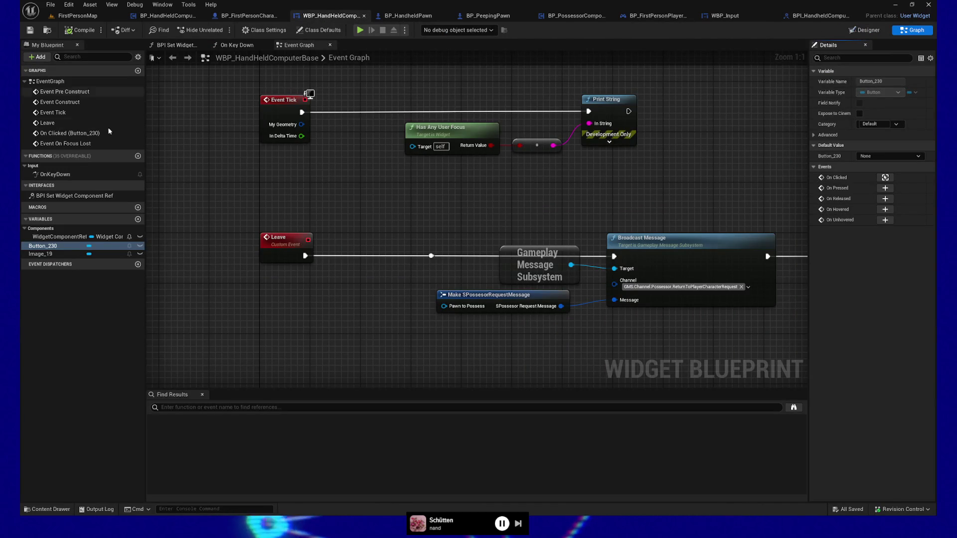
left_click(125, 157)
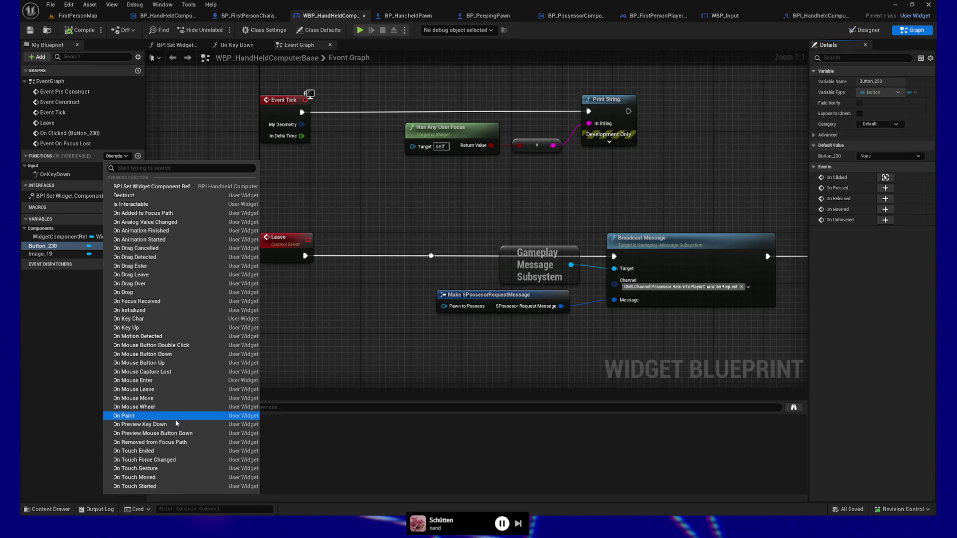
left_click(178, 425)
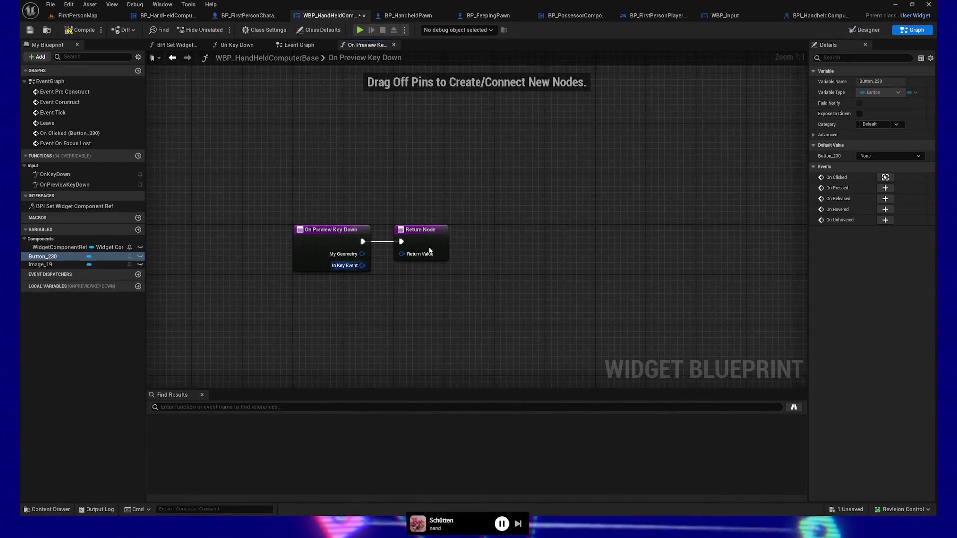
- Move the Return Node right and pull a Get Key node from In Key Event
left_click_drag(448, 236, 727, 239)
left_click_drag(392, 301, 348, 297)
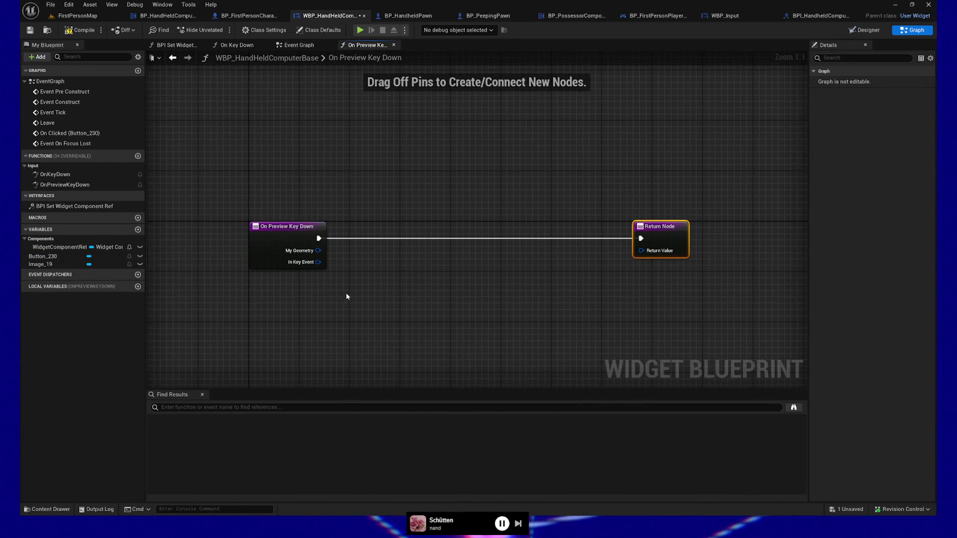
left_click_drag(318, 262, 351, 316)
type("get g")
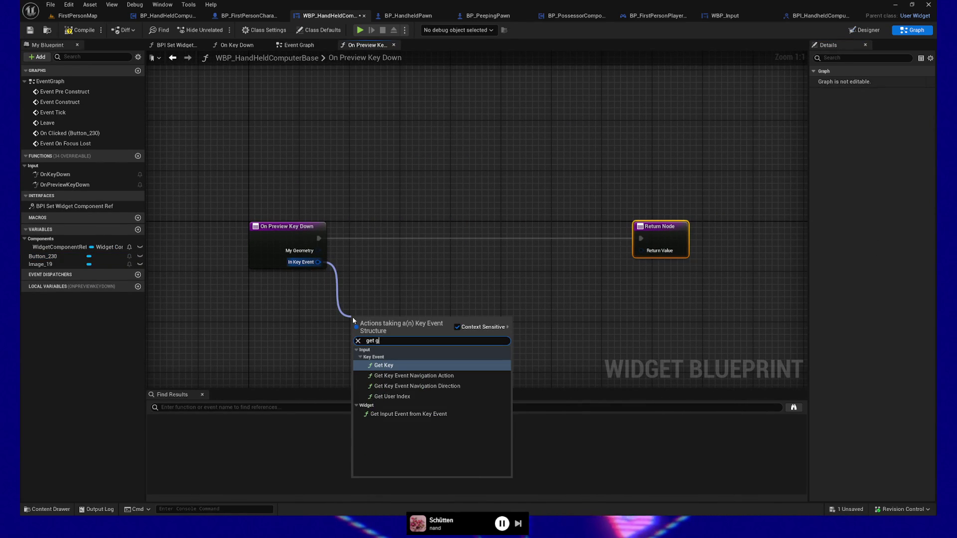
key("BackSpace")
type("key")
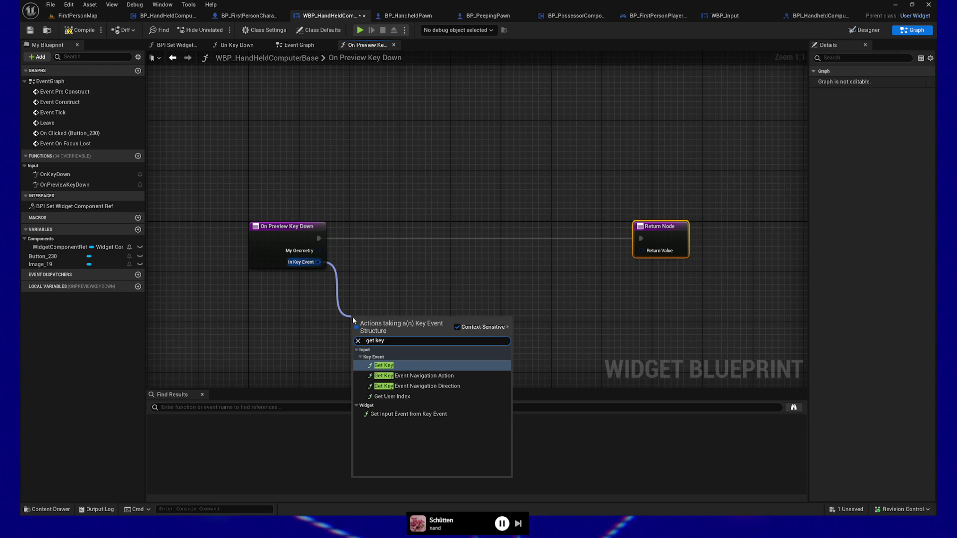
left_click(388, 365)
- Compare the key to Tab with an Equal (Key) node feeding a Branch
left_click_drag(414, 332, 461, 333)
type("==")
left_click(493, 368)
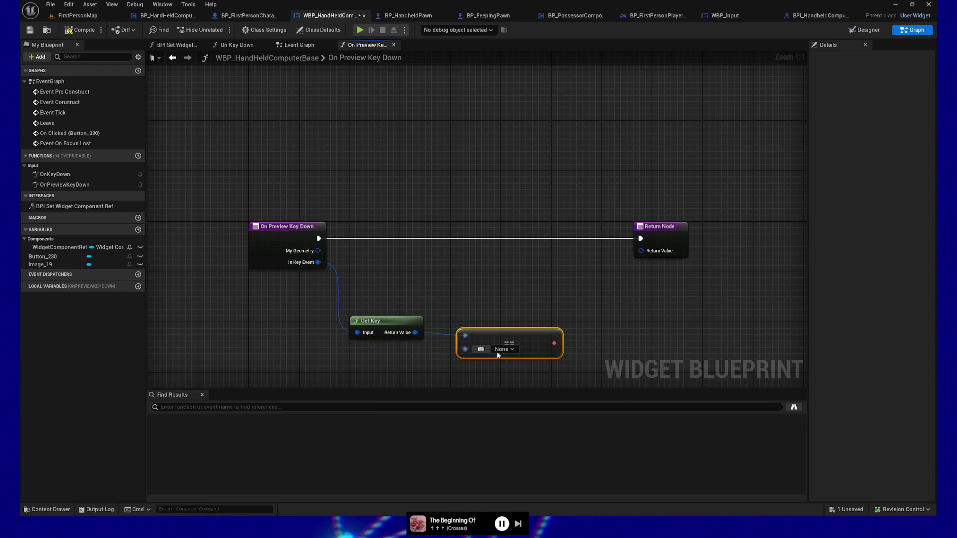
left_click(501, 348)
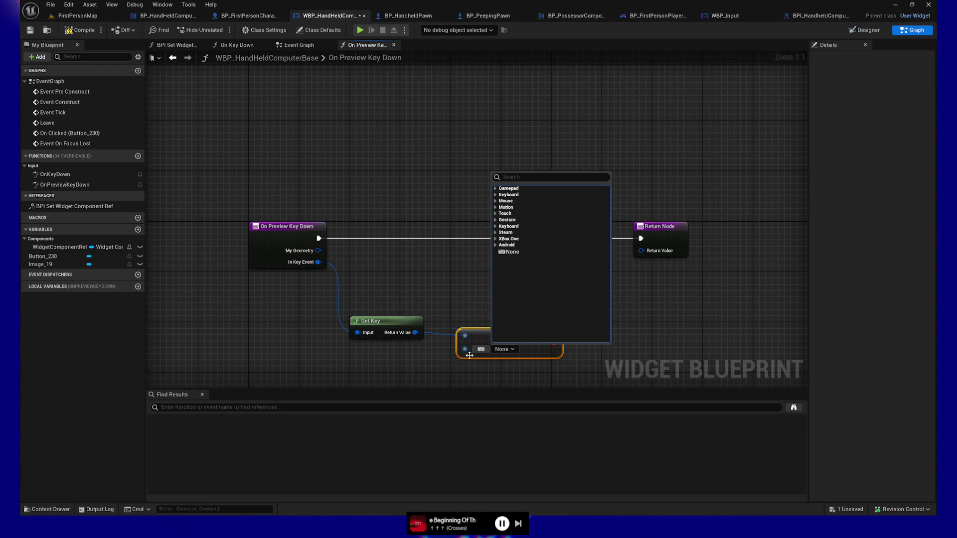
left_click(481, 349)
key("Tab")
mouse_move(366, 288)
left_mouse_down()
mouse_move(517, 360)
mouse_move(570, 230)
left_mouse_up()
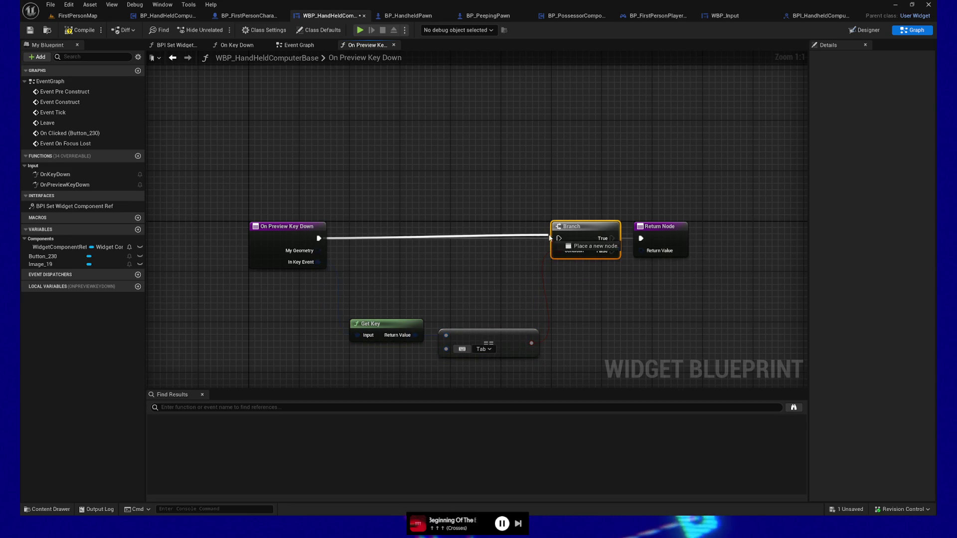
- Wire the Branch's False output to the Return Node with a Handled reply
left_click_drag(655, 236, 582, 227)
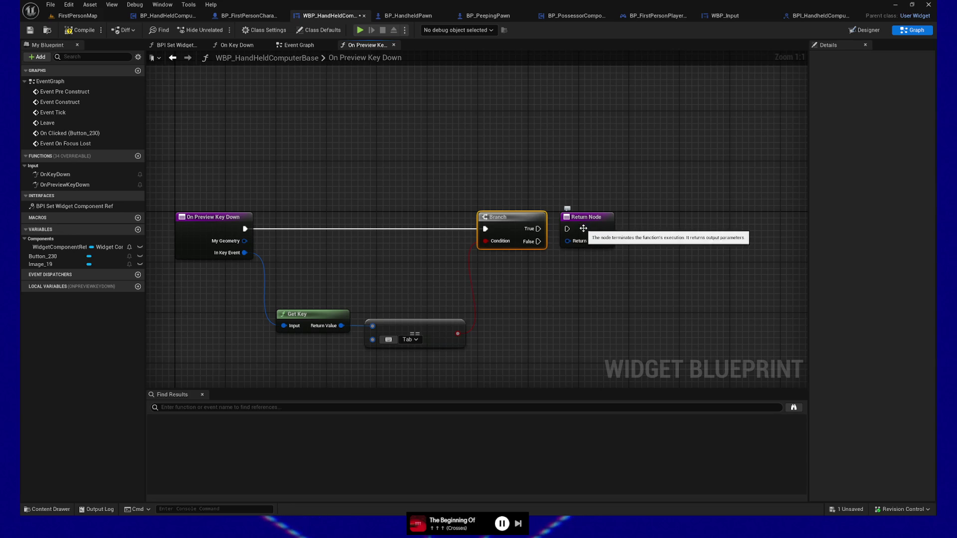
left_click_drag(584, 223, 653, 222)
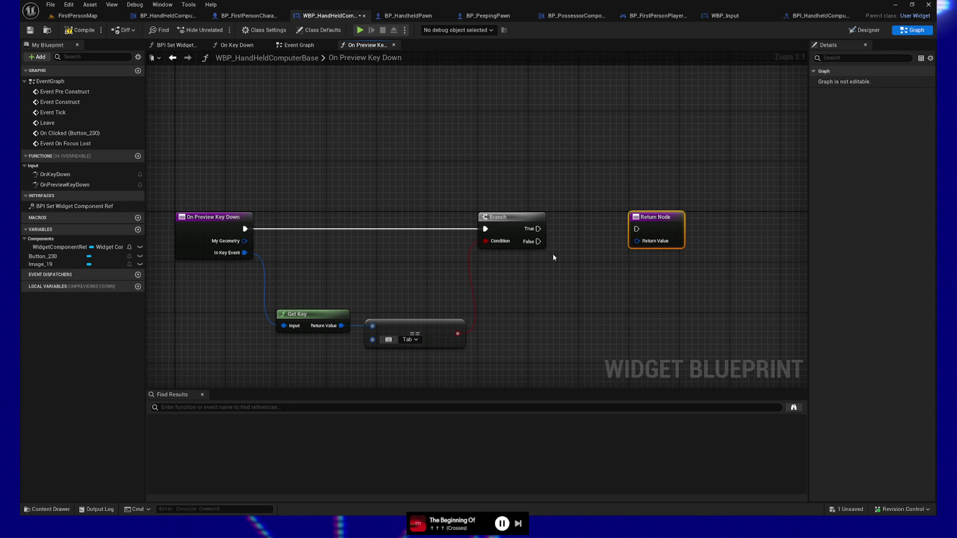
mouse_move(537, 242)
left_mouse_down()
mouse_move(637, 229)
mouse_move(594, 288)
left_mouse_up()
type("handle")
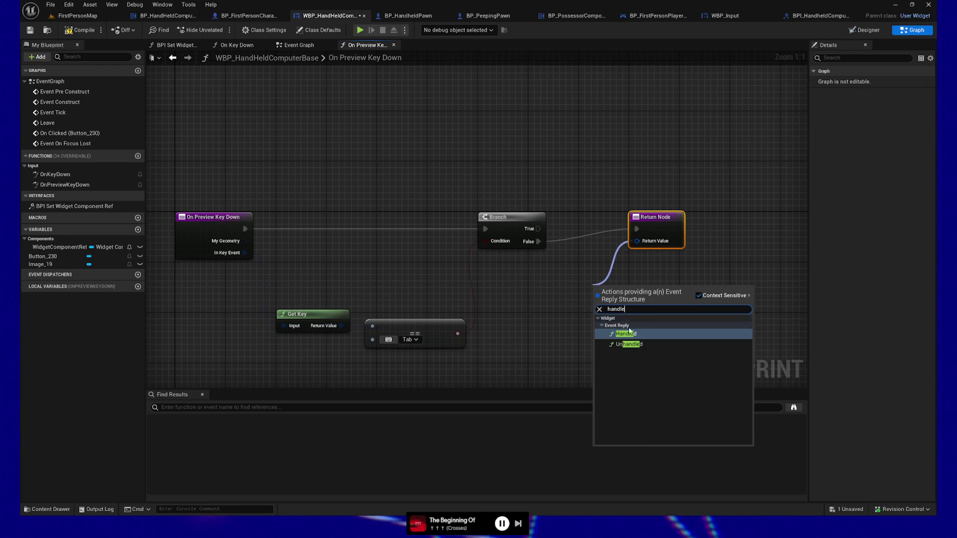
key("Return")
left_click_drag(619, 281, 593, 278)
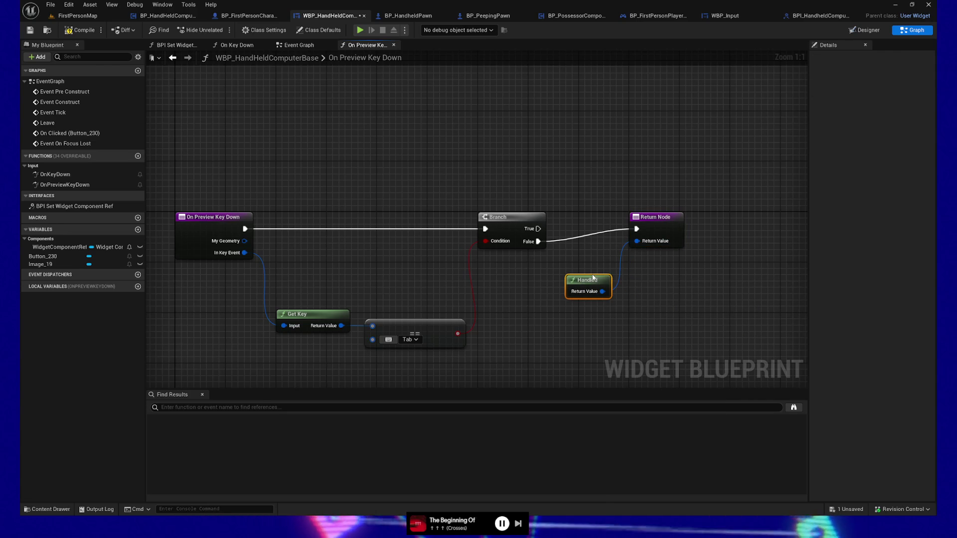
mouse_move(530, 283)
left_mouse_down()
mouse_move(494, 294)
mouse_move(568, 293)
left_mouse_up()
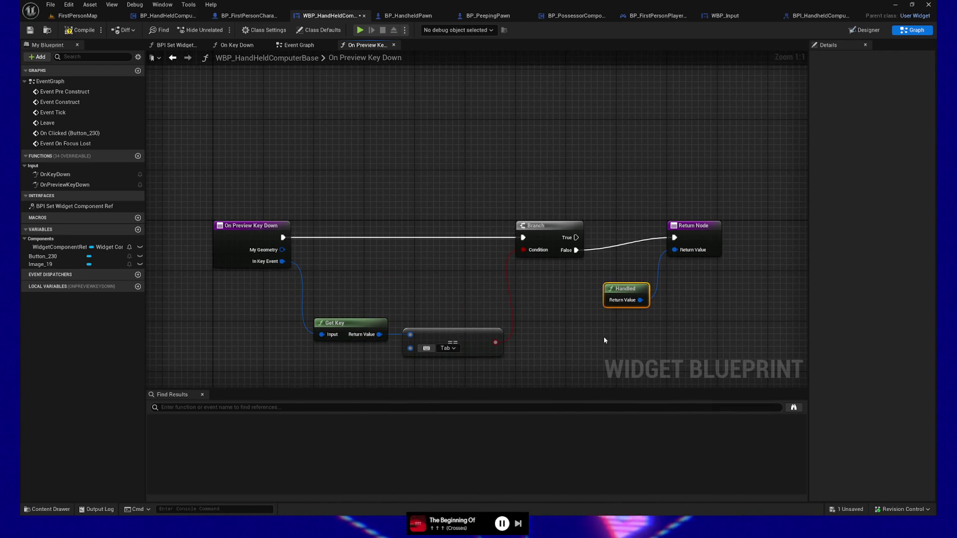
left_click_drag(603, 334, 596, 278)
right_click(604, 309)
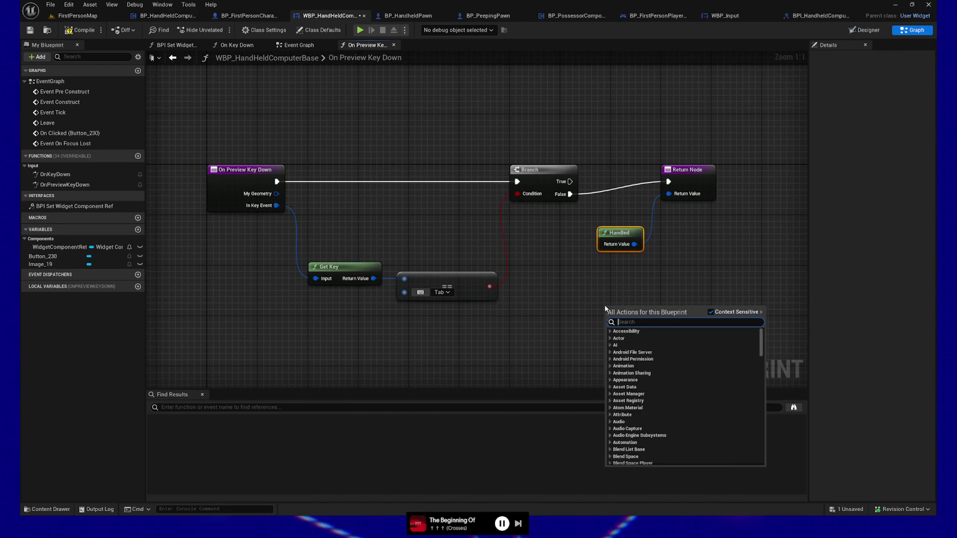
- Add a Remove from Parent node on the Branch's True output, lined up before the Return Node
type("remove from pa")
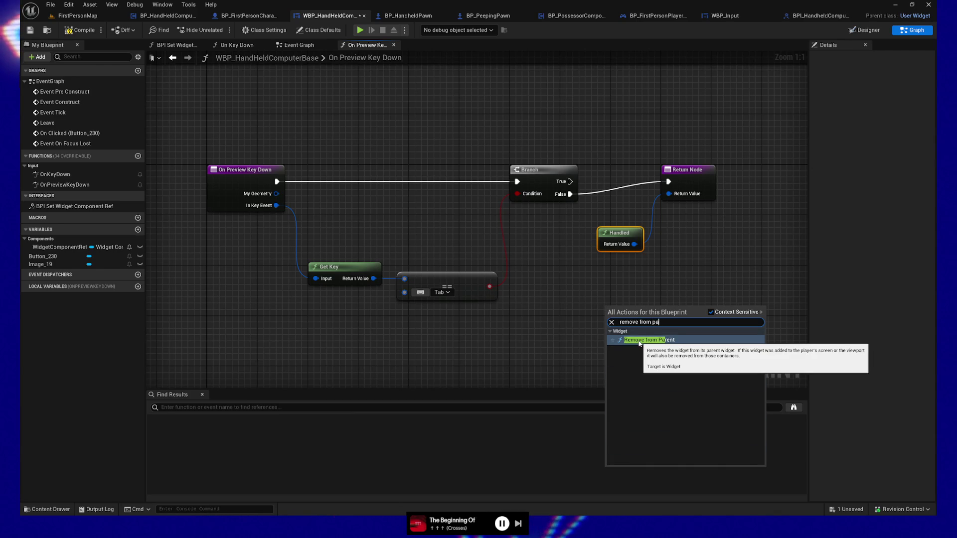
left_click(739, 243)
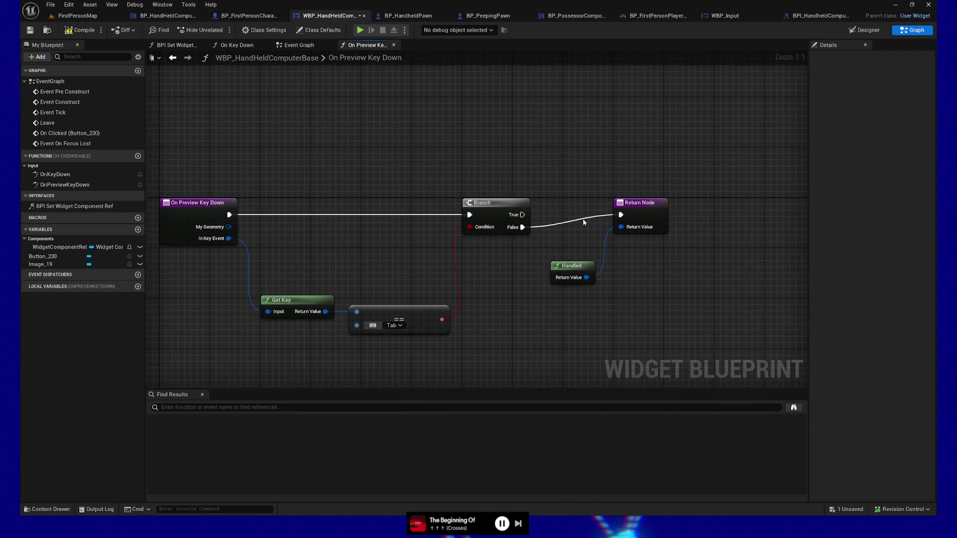
left_click_drag(565, 193, 642, 264)
left_click_drag(641, 211, 671, 218)
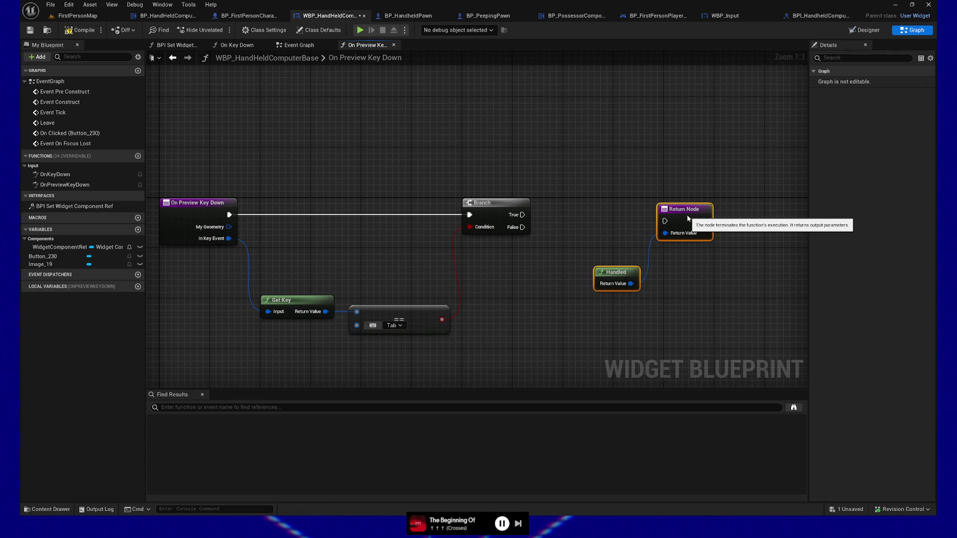
left_click_drag(577, 309, 560, 266)
right_click(510, 314)
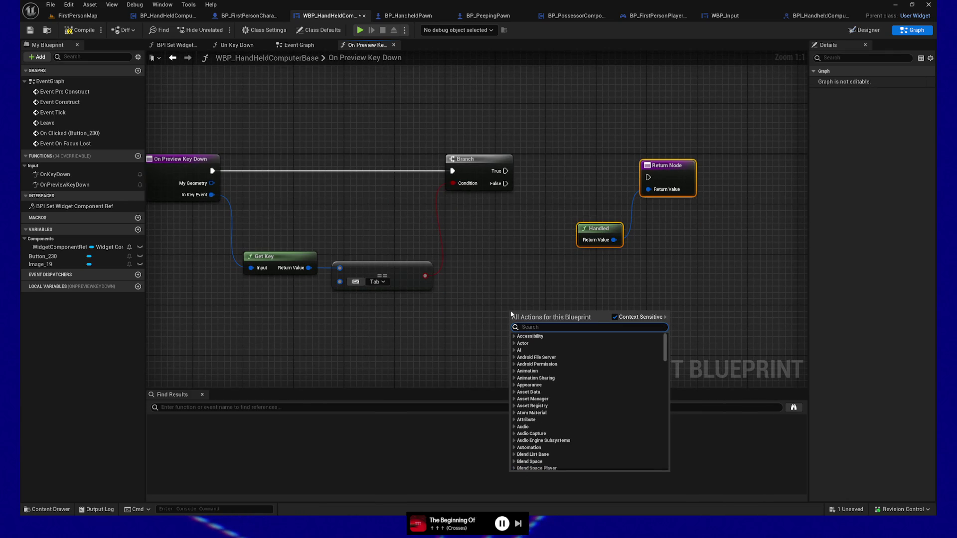
type("remove from")
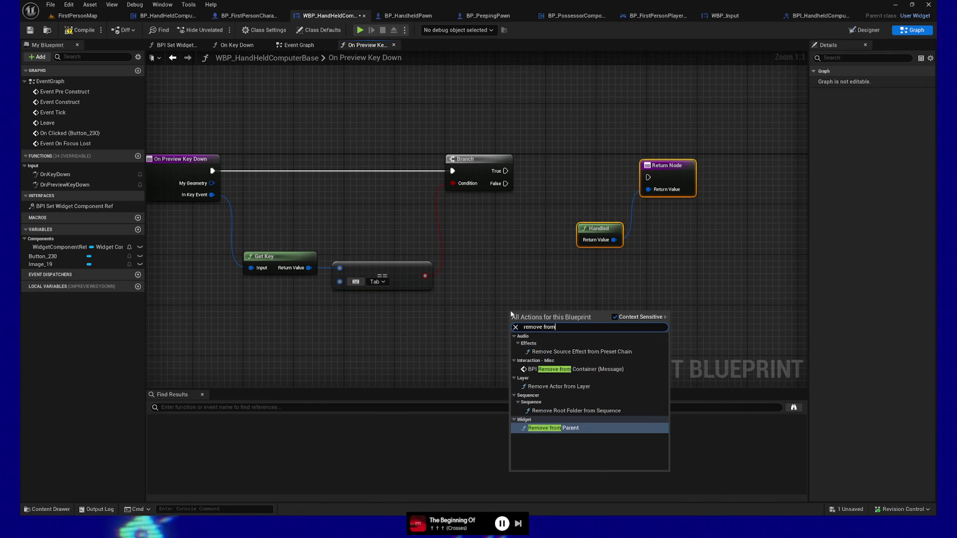
key("Return")
left_click_drag(558, 304, 585, 136)
left_click_drag(505, 171, 547, 165)
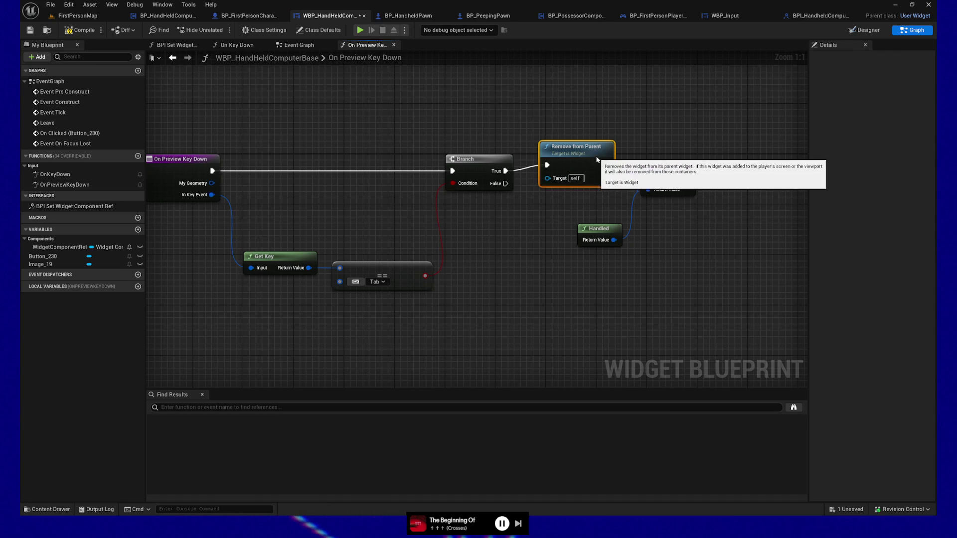
key("q")
- Compile and save the widget blueprint, then start a test play with Alt+P
left_click(68, 31)
key("ctrl+s")
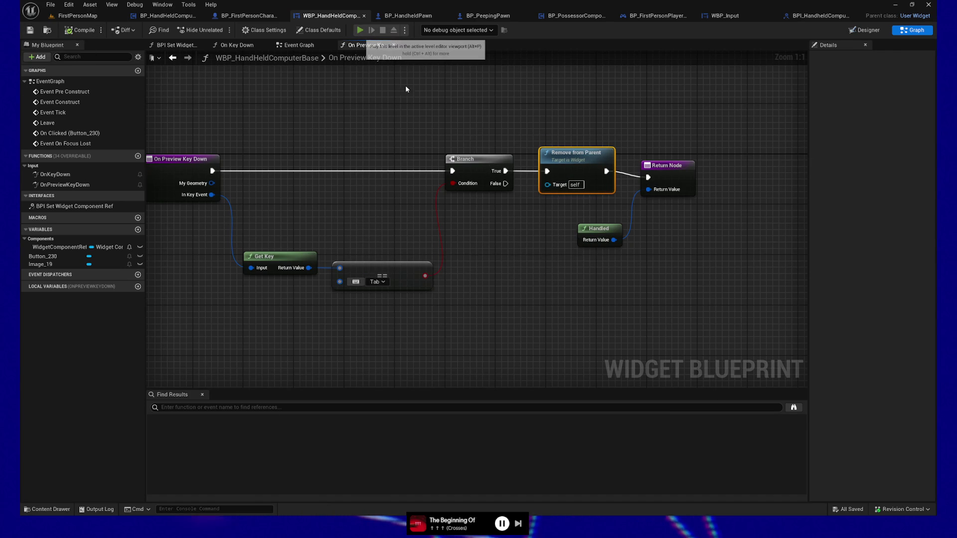
key("alt+p")
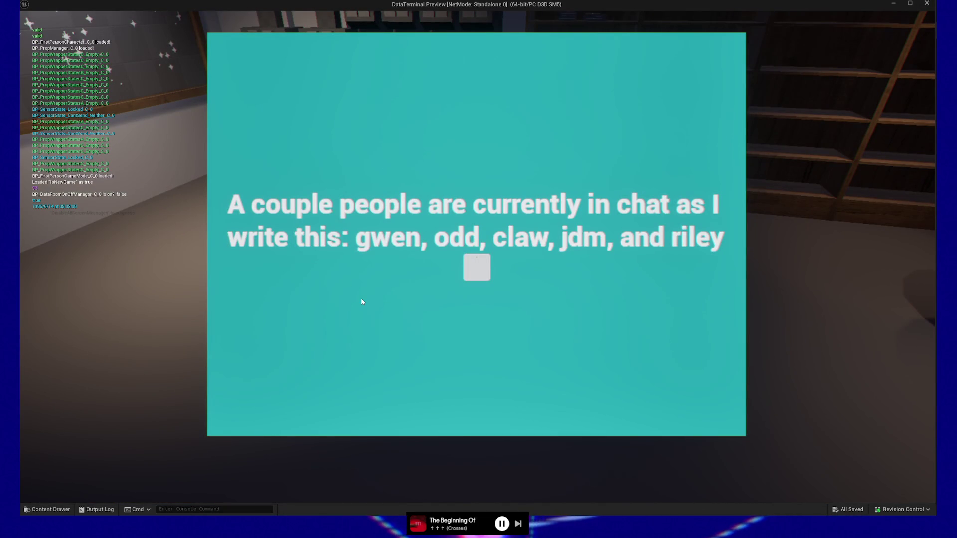
left_click(477, 272)
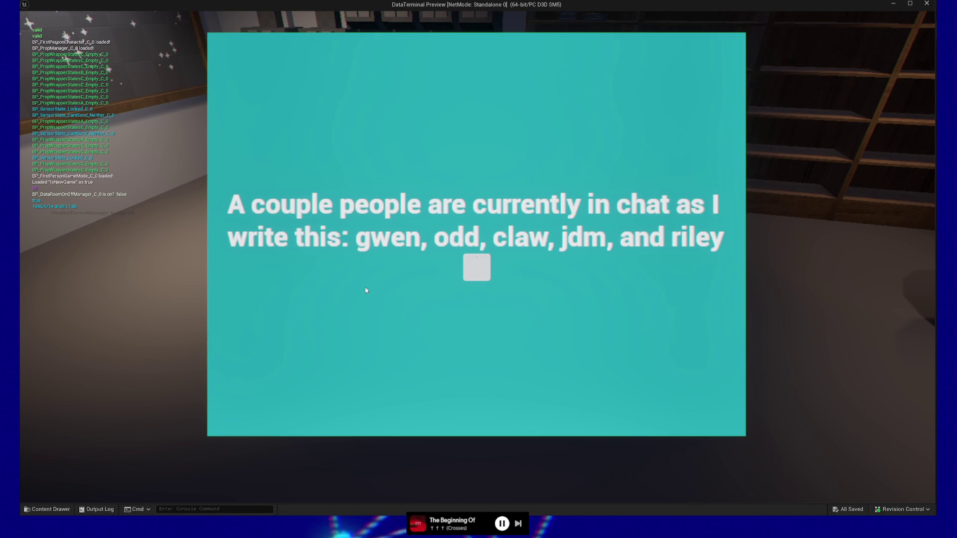
key("Tab")
key("Escape")
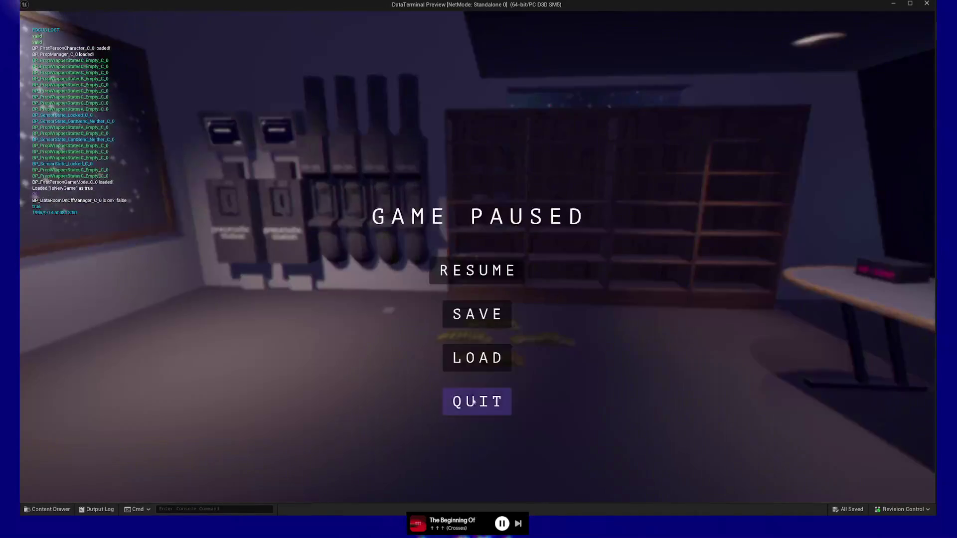
left_click(477, 401)
left_click_drag(541, 284, 555, 309)
mouse_move(548, 241)
left_mouse_down()
mouse_move(578, 245)
mouse_move(538, 241)
left_mouse_up()
left_click_drag(683, 201, 702, 194)
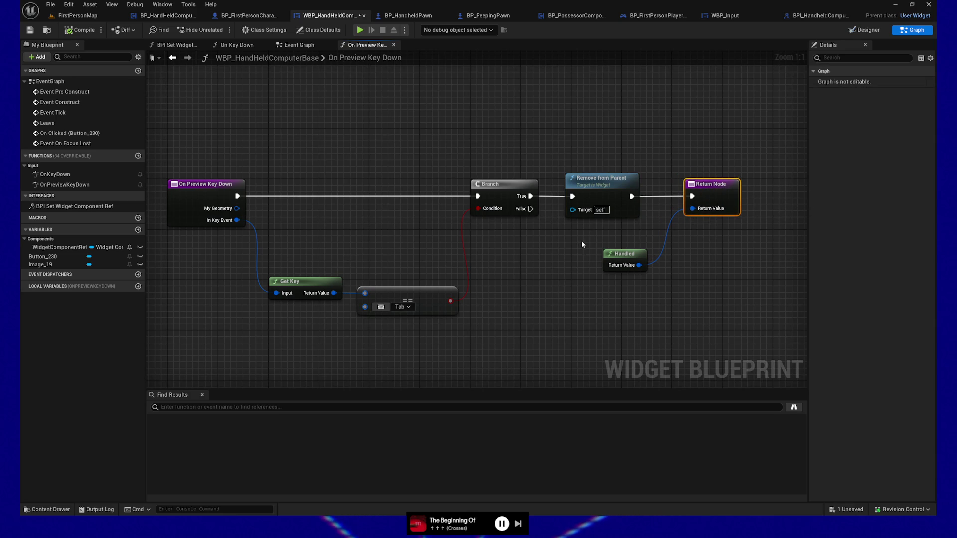
- Delete all nodes between the On Preview Key Down event and the Return Node
left_click_drag(554, 264, 529, 267)
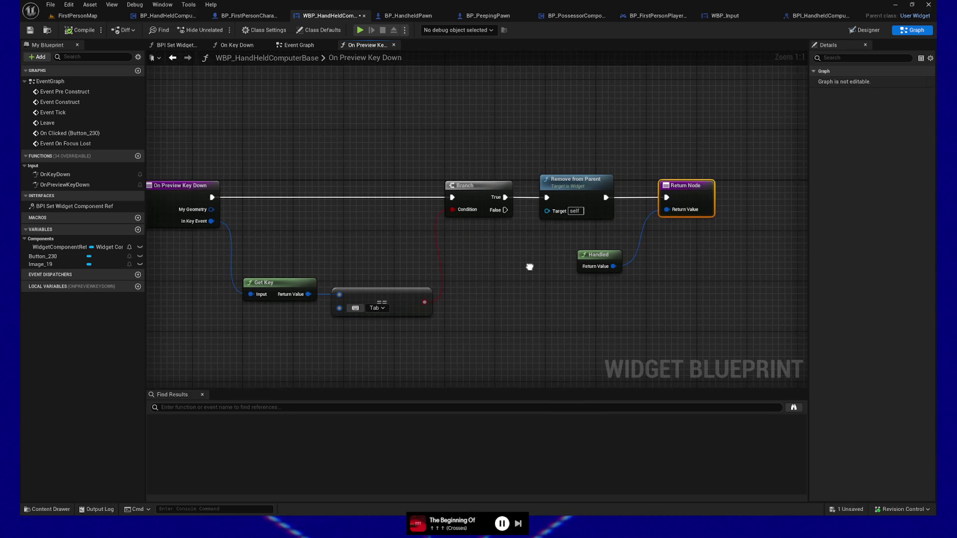
key("Home")
left_click_drag(287, 160, 705, 336)
key("Delete")
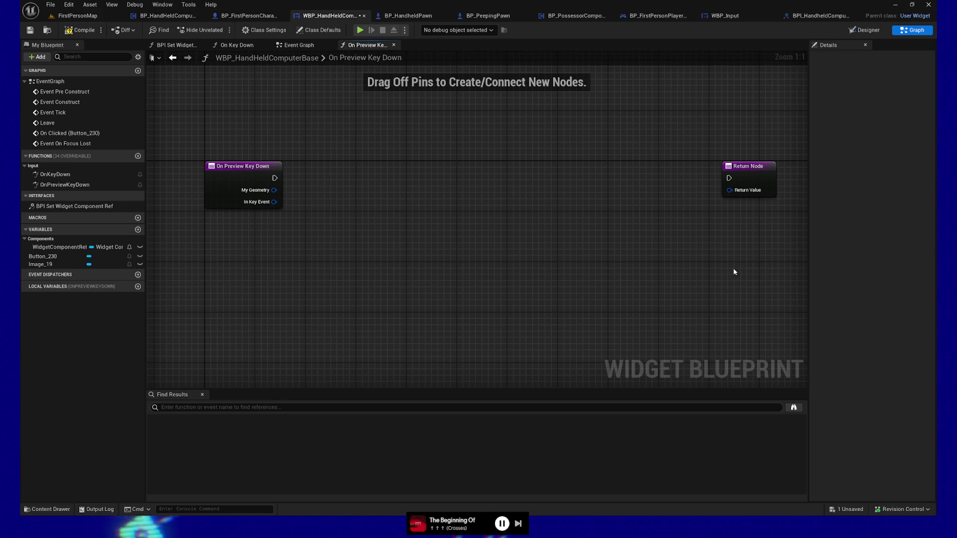
left_click_drag(746, 176, 423, 195)
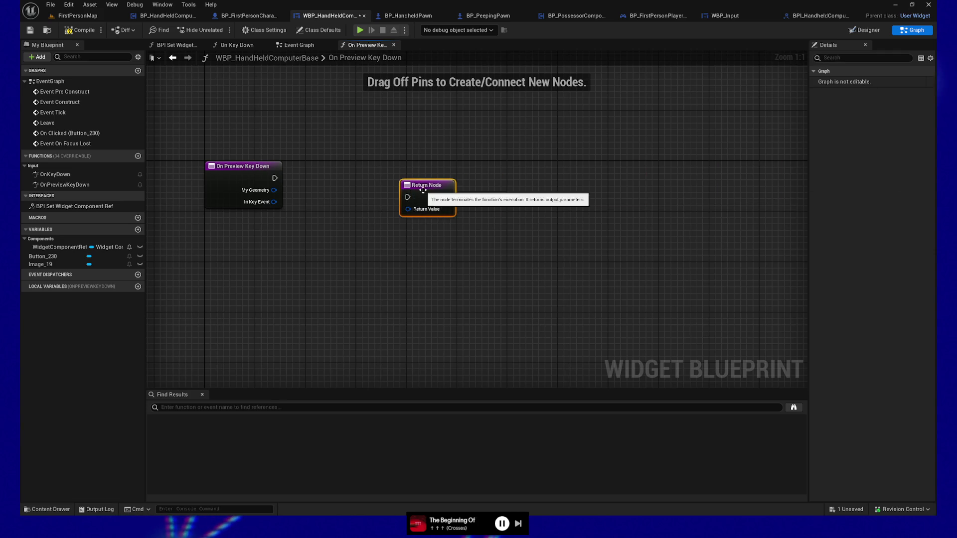
- Close the graph, delete the OnPreviewKeyDown function from My Blueprint, and save
left_click(393, 46)
right_click(50, 186)
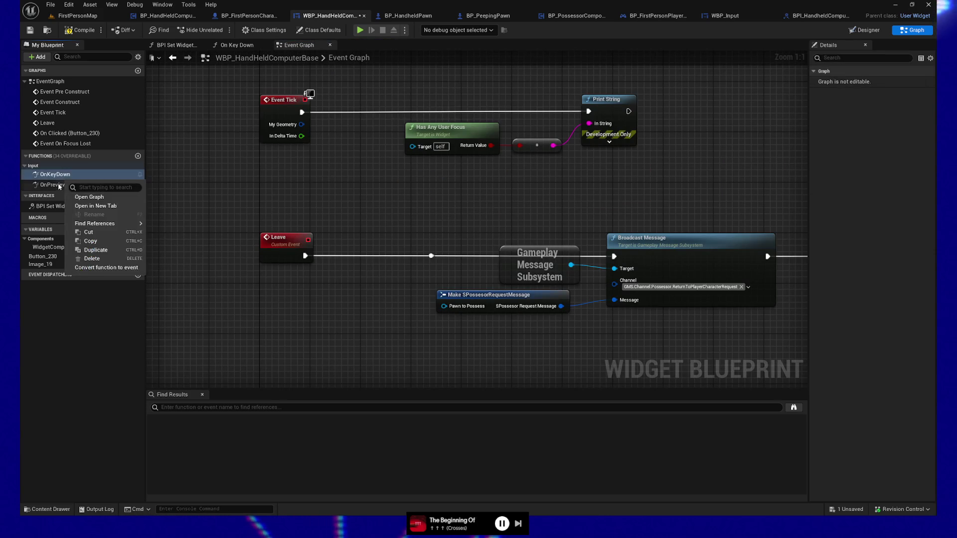
left_click(77, 265)
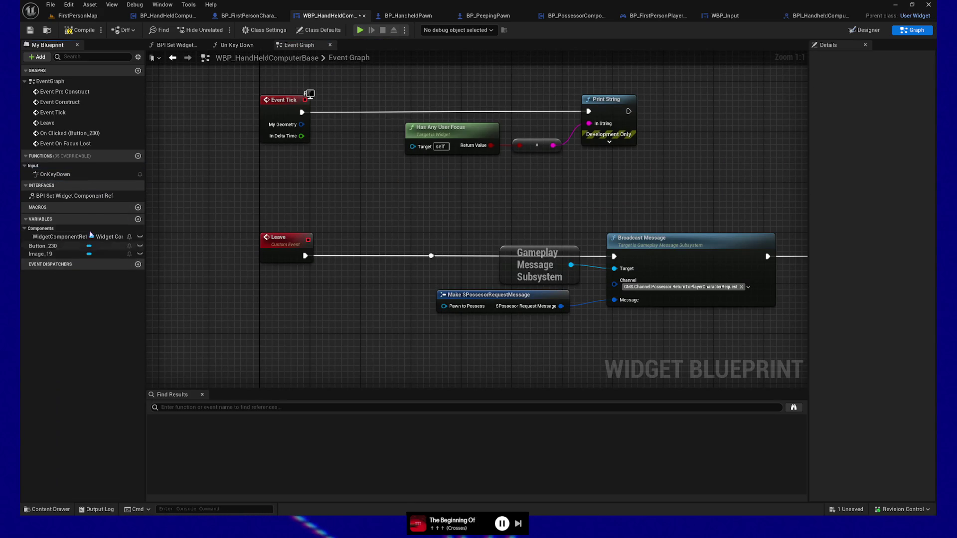
left_click(31, 30)
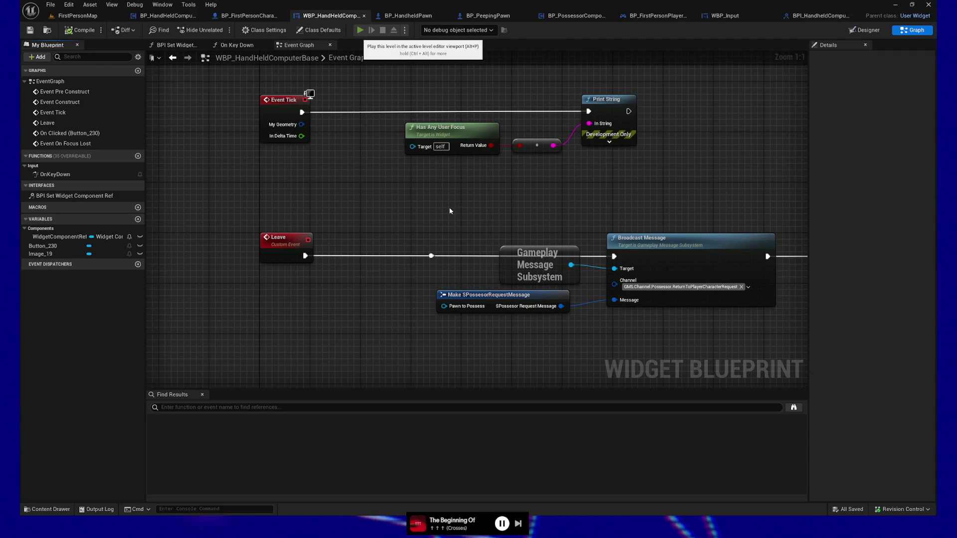